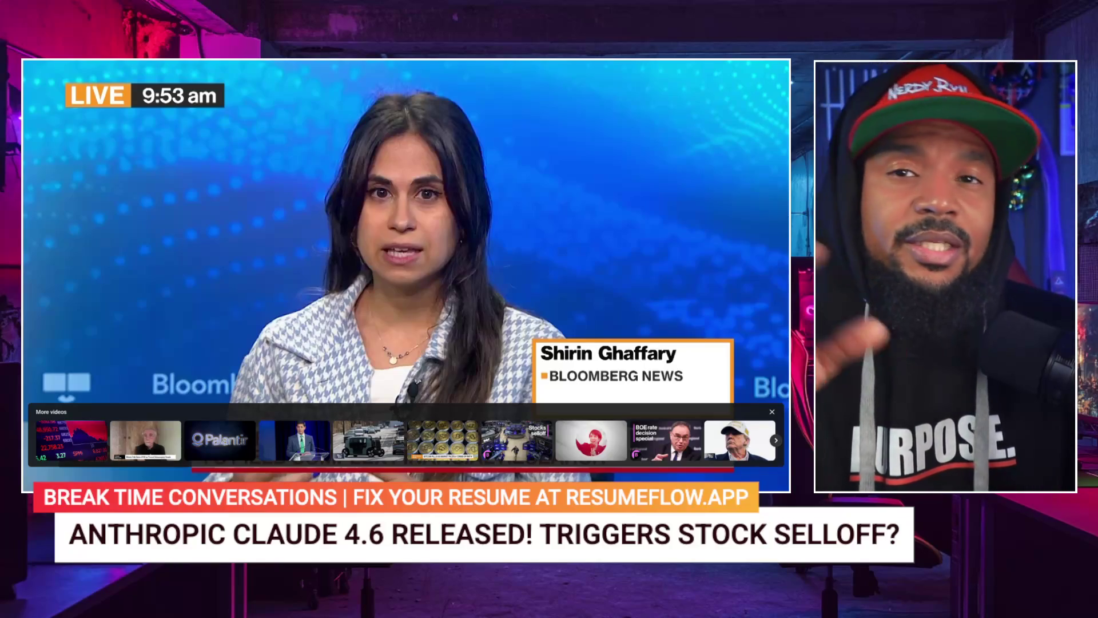
# - Play and pause the embedded news clip, dismissing the suggested videos
pyautogui.press('space')
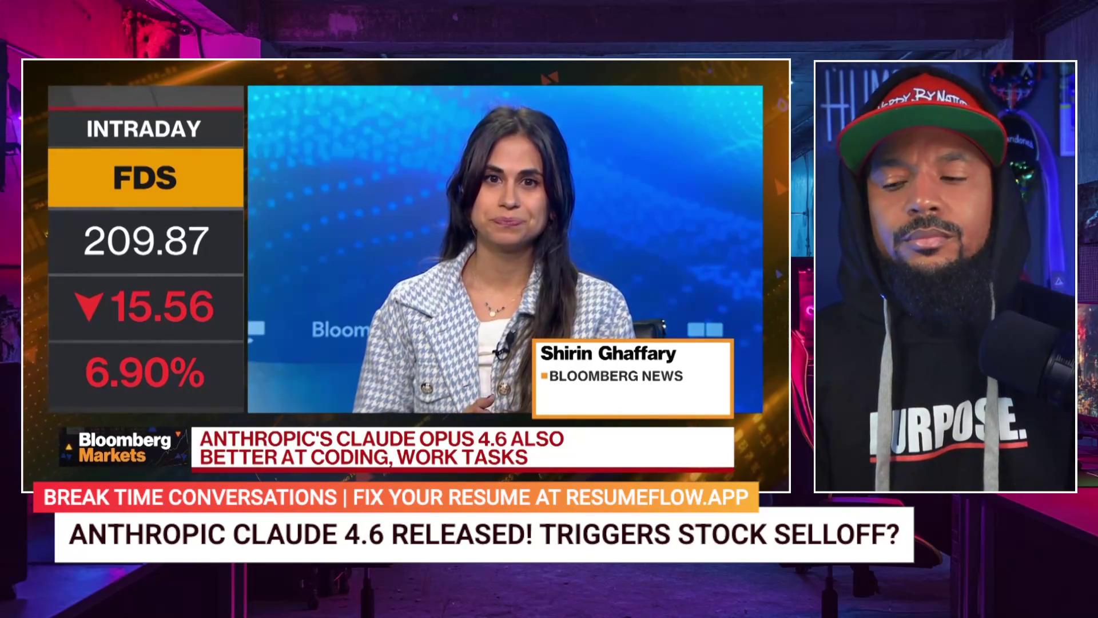
pyautogui.press('space')
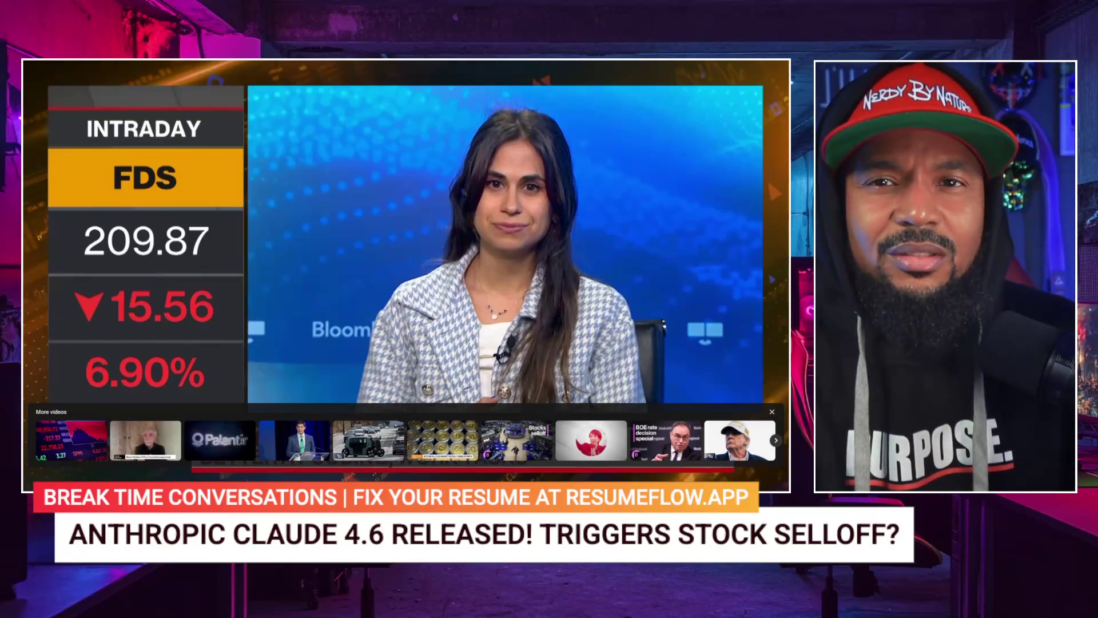
pyautogui.press('space')
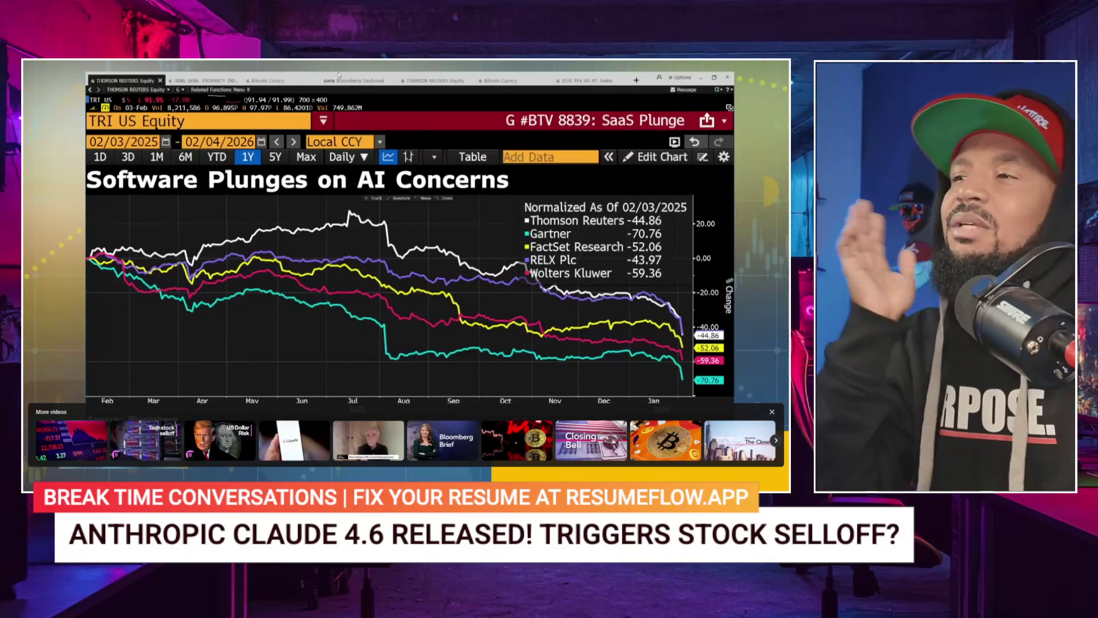
pyautogui.press('space')
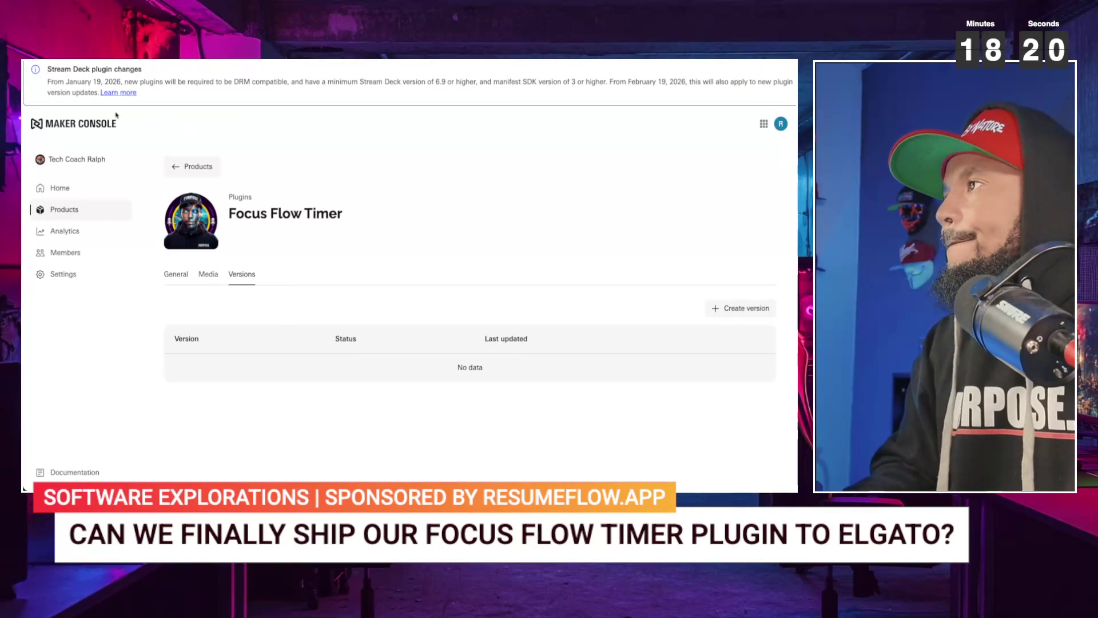
# - Go back to the product list and show Focus Flow Timer's list of plugin versions
pyautogui.click(195, 166)
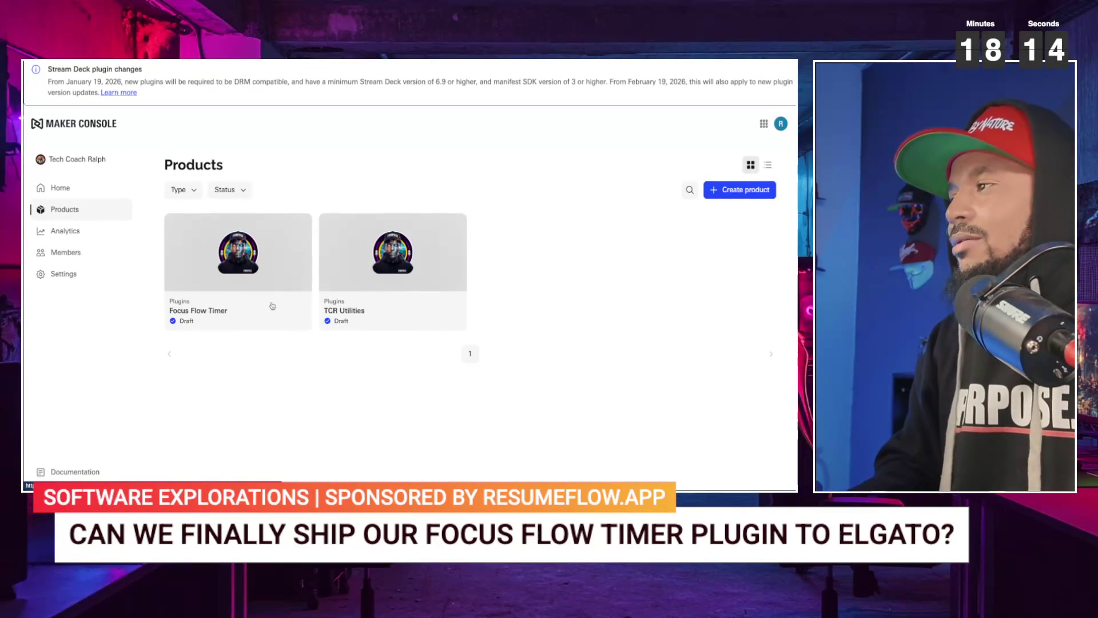
pyautogui.click(243, 189)
pyautogui.click(294, 172)
pyautogui.click(238, 283)
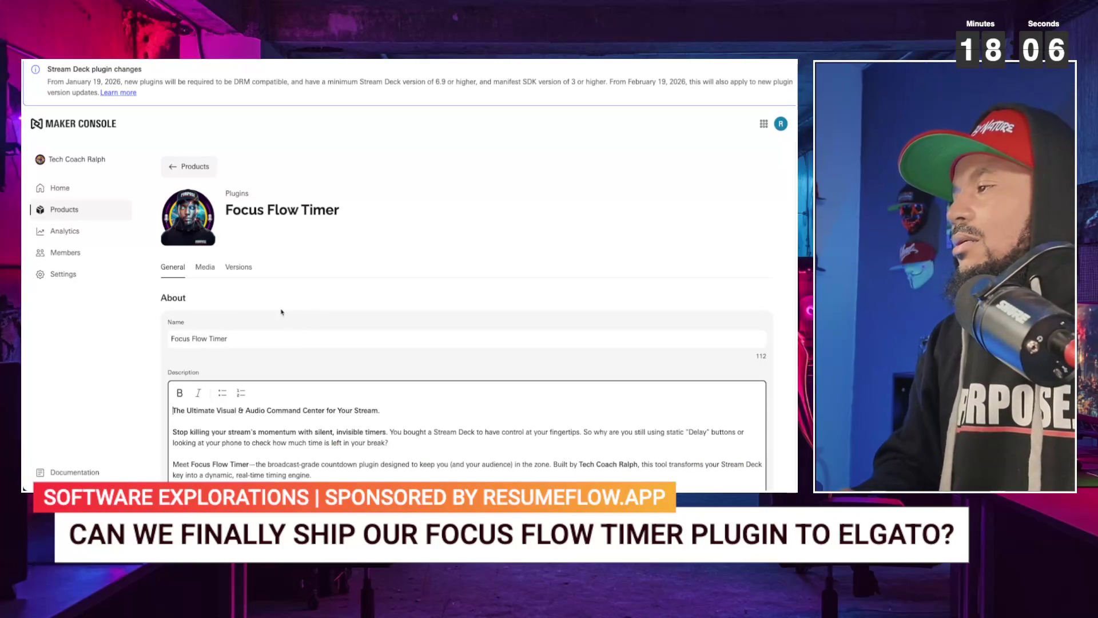
pyautogui.scroll(-10, 309, 326)
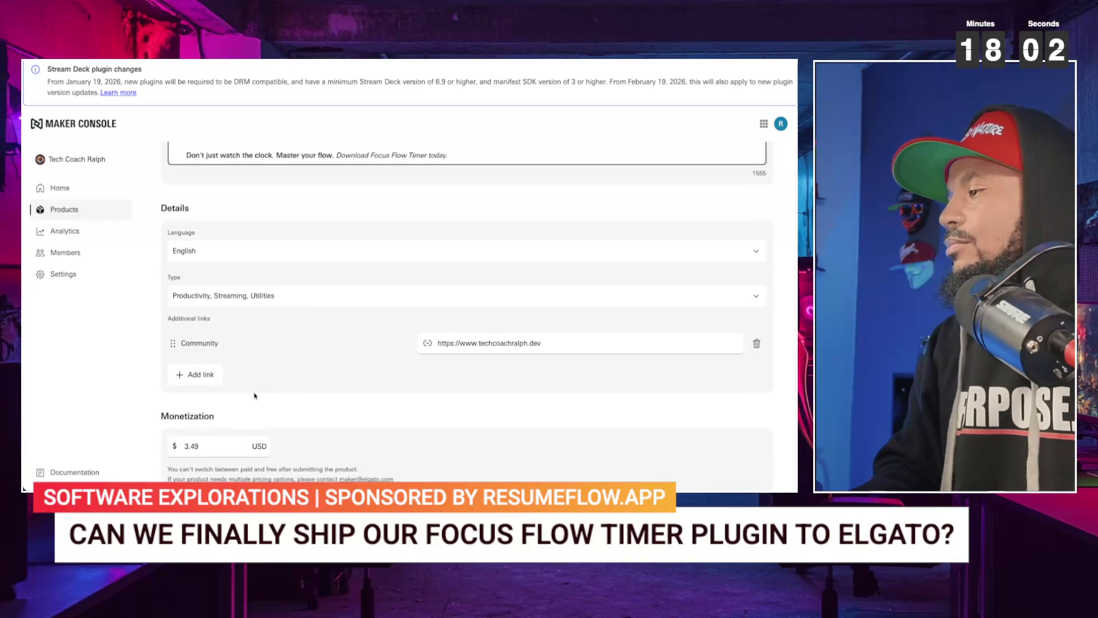
pyautogui.scroll(1, 255, 395)
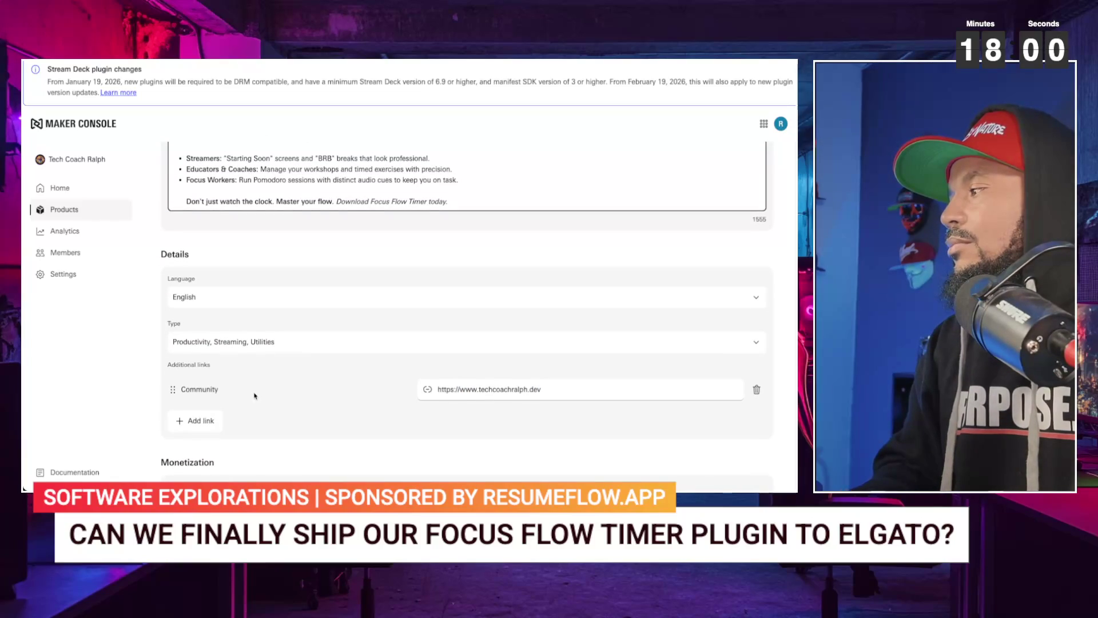
pyautogui.scroll(15, 255, 395)
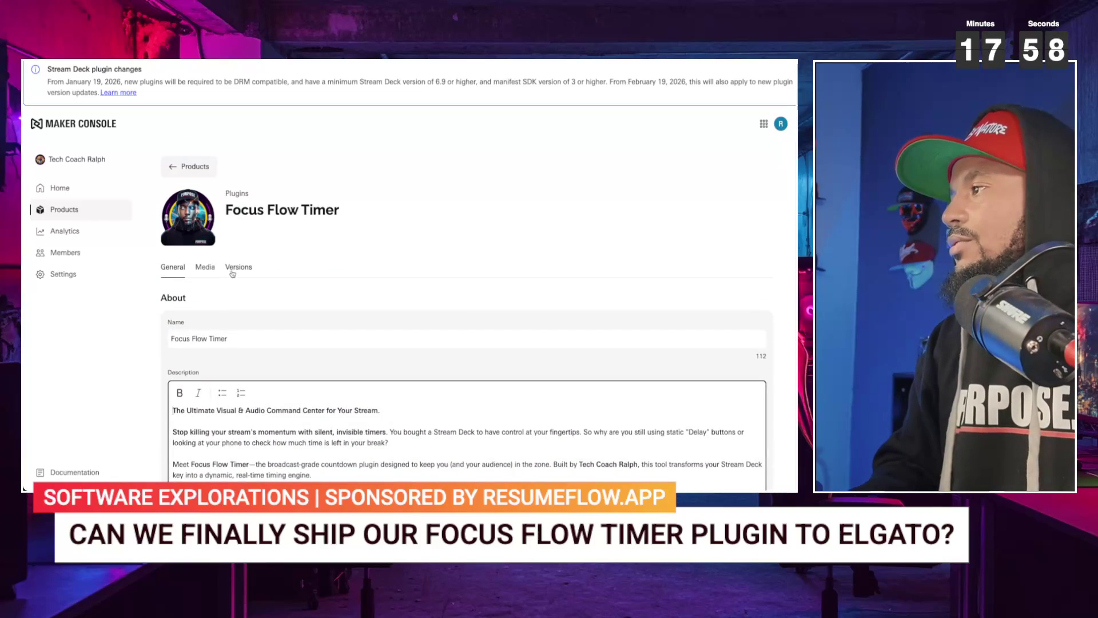
pyautogui.click(235, 269)
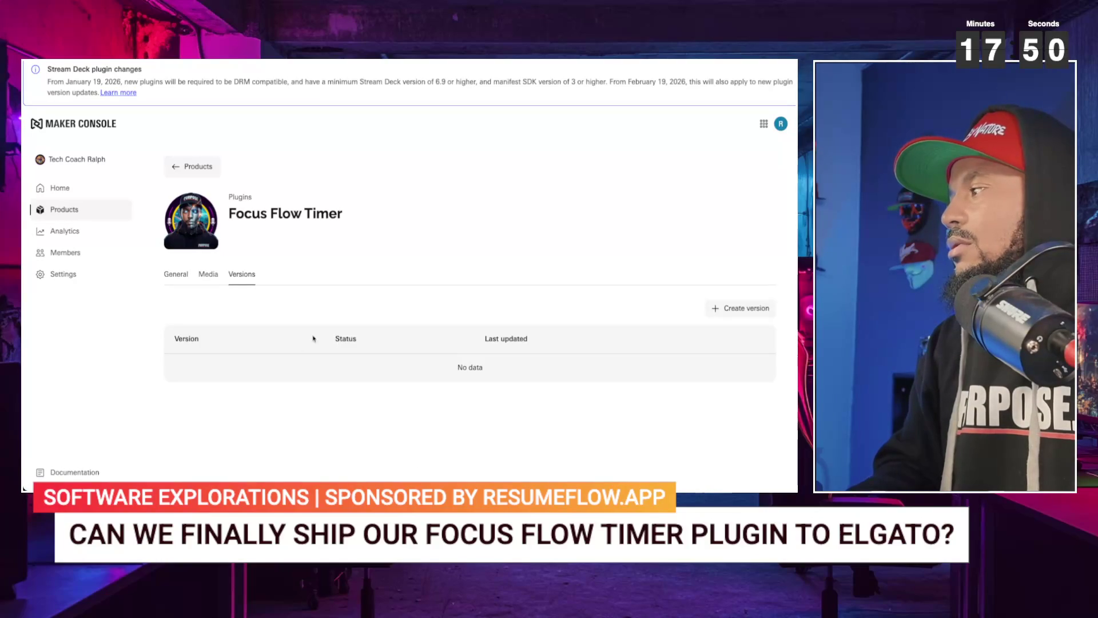
# - Start a new version, drop in the plugin package, and bring up developer tools
pyautogui.click(726, 310)
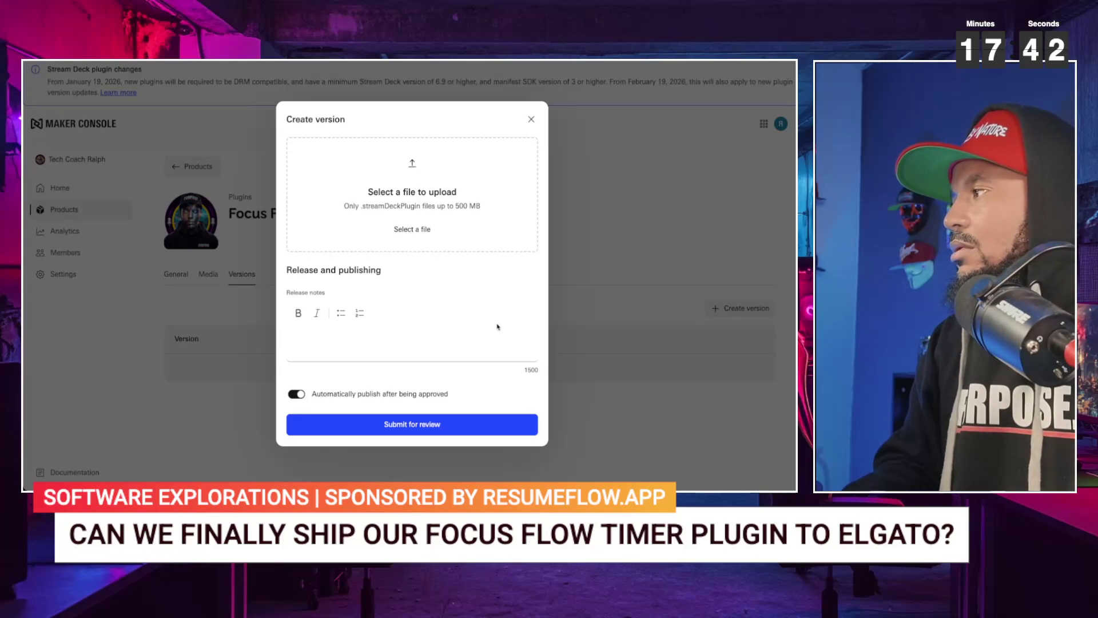
pyautogui.moveTo(483, 259); pyautogui.dragTo(453, 208)
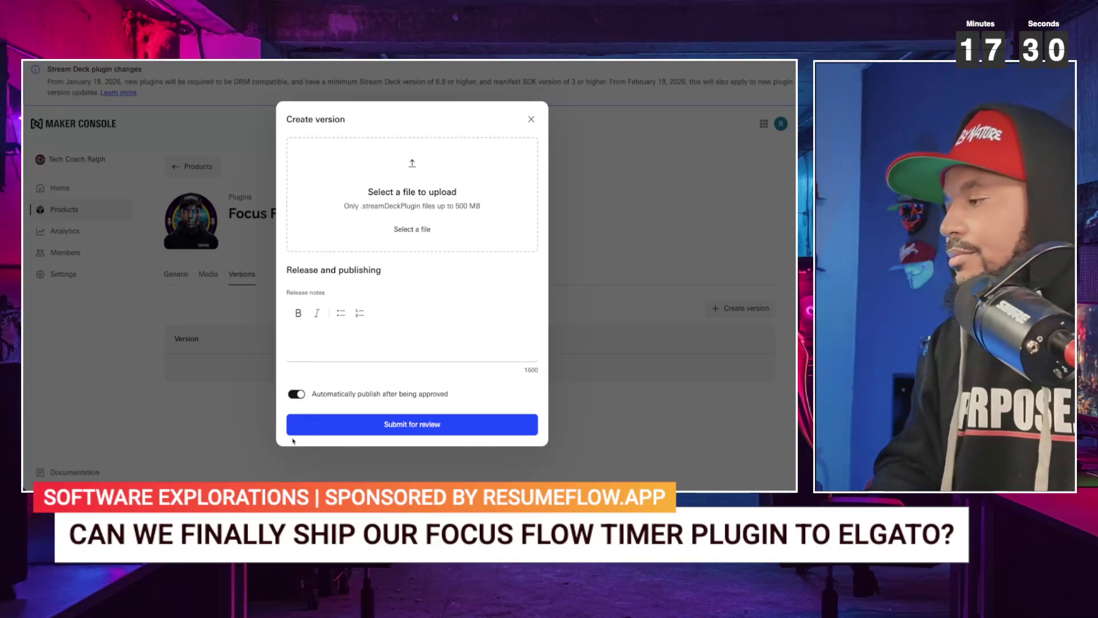
pyautogui.press('super+alt+i')
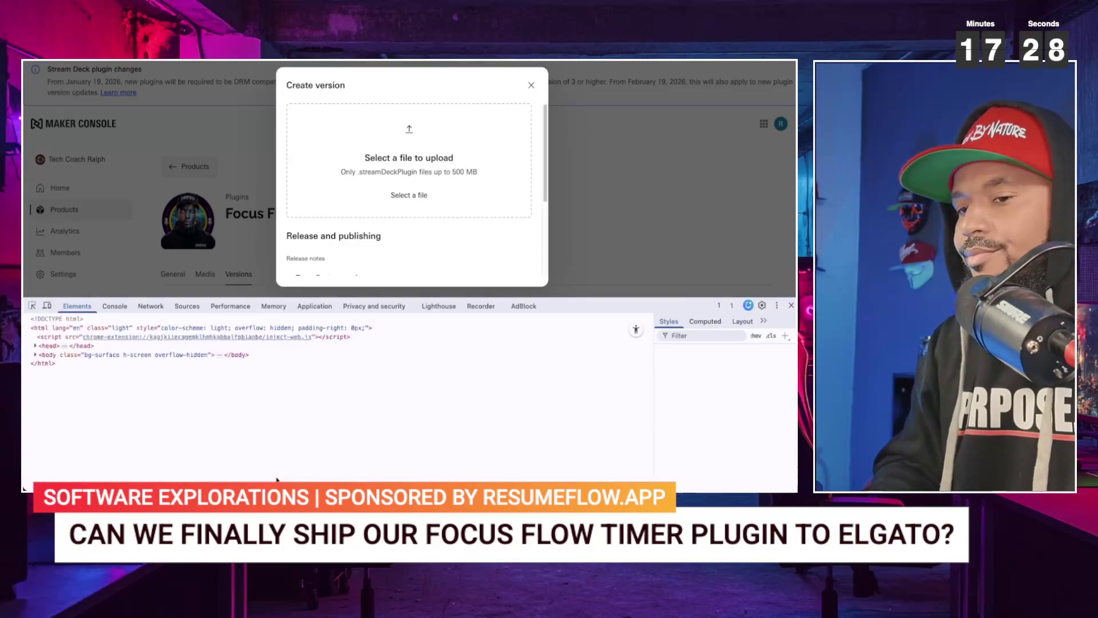
# - Drop dev.techcoachralph.countdown.streamDeckPlugin onto the upload area so it uploads as Focus Flow Timer
pyautogui.scroll(-3, 370, 236)
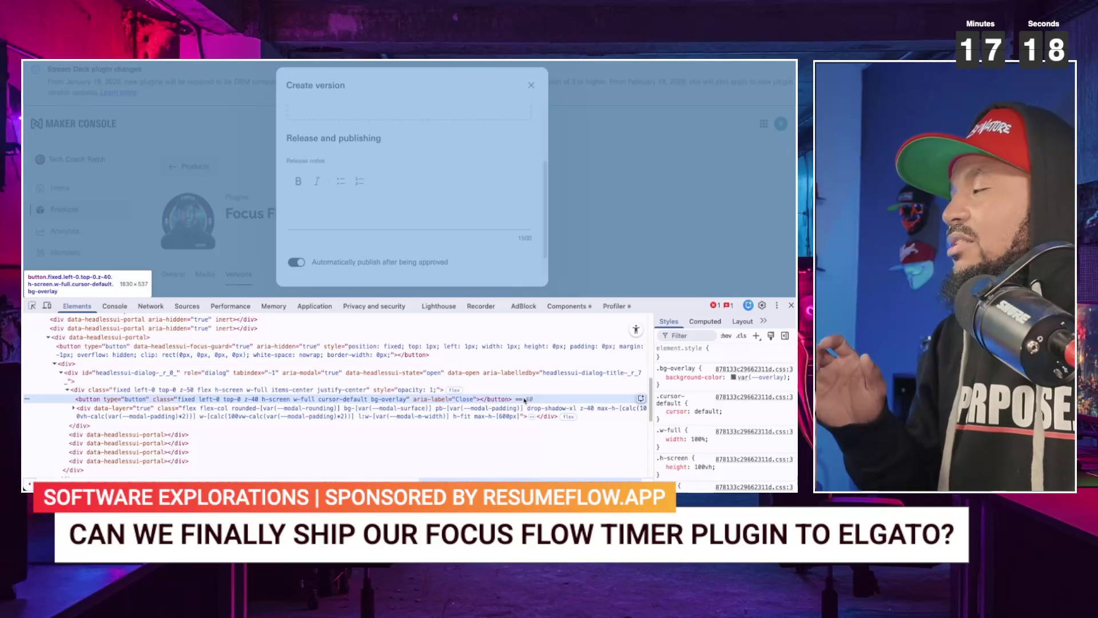
pyautogui.scroll(3, 510, 255)
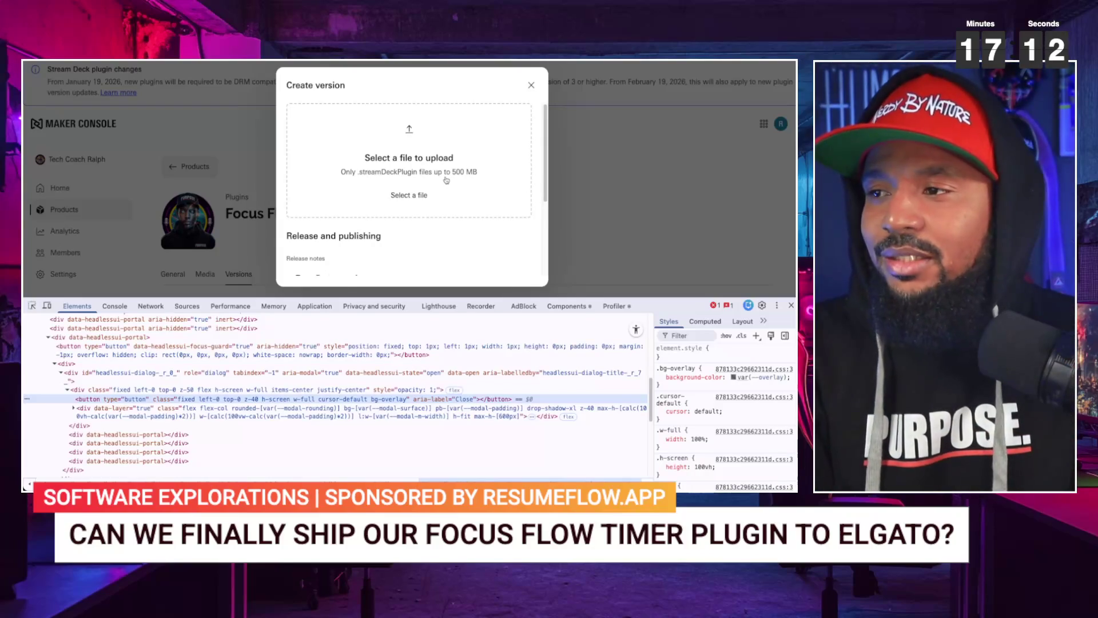
pyautogui.scroll(-2, 446, 181)
pyautogui.scroll(-1, 440, 179)
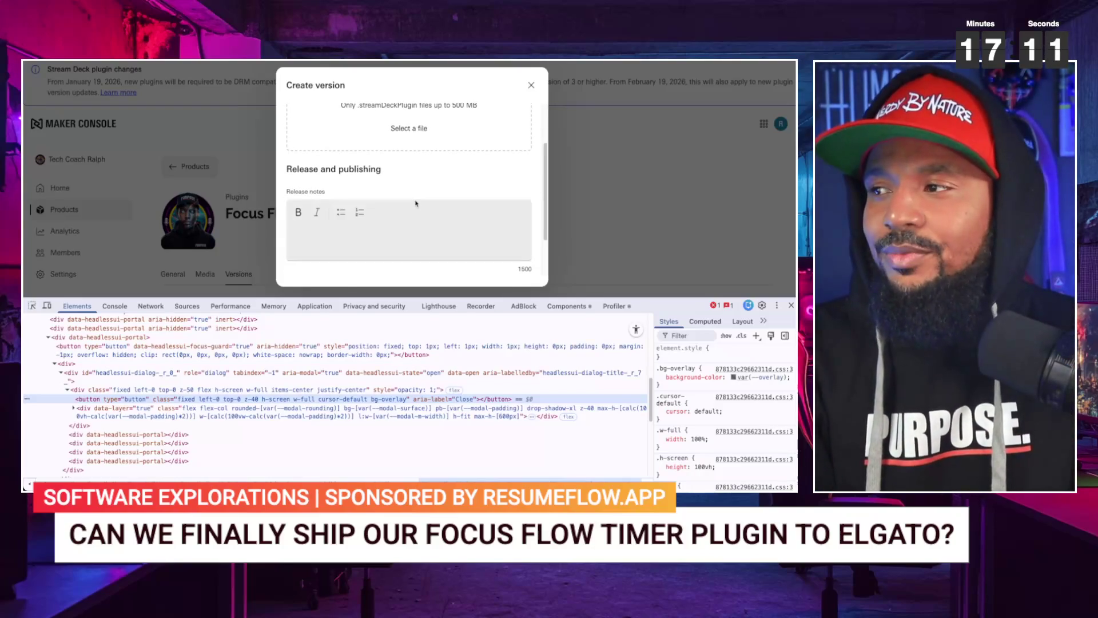
pyautogui.click(411, 133)
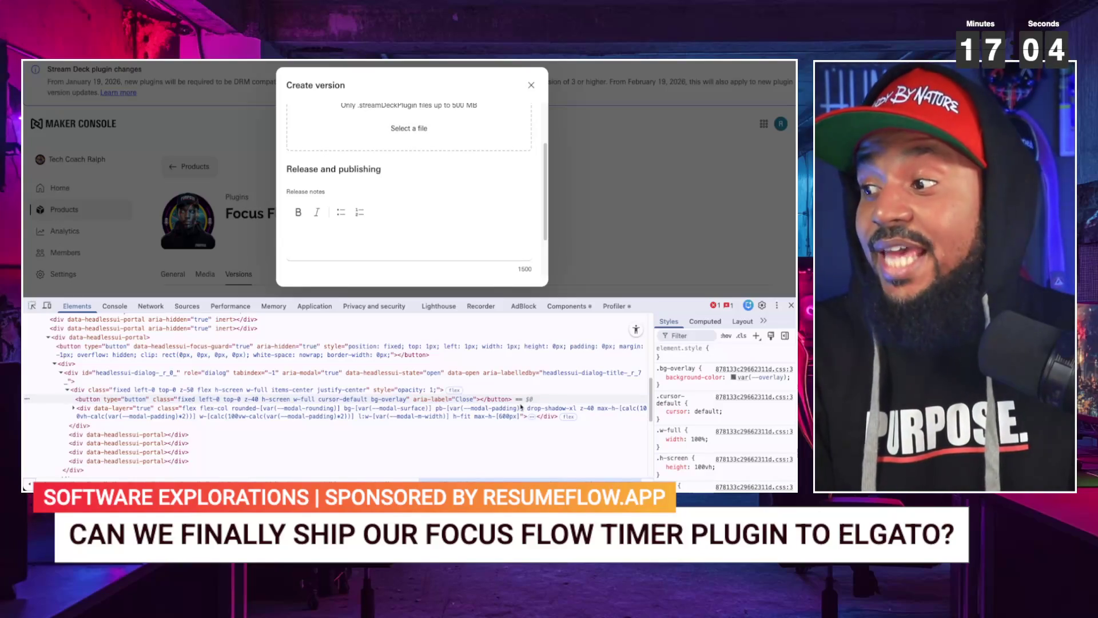
pyautogui.moveTo(520, 375)
pyautogui.mouseDown()
pyautogui.moveTo(449, 199)
pyautogui.moveTo(404, 140)
pyautogui.mouseUp()
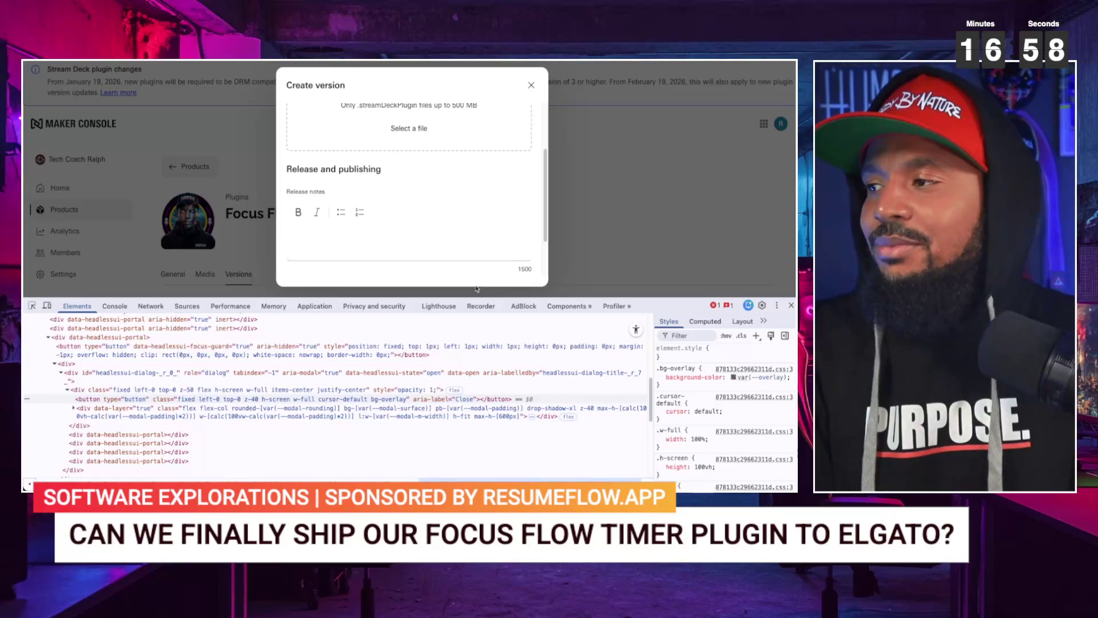
pyautogui.moveTo(482, 279); pyautogui.dragTo(399, 131)
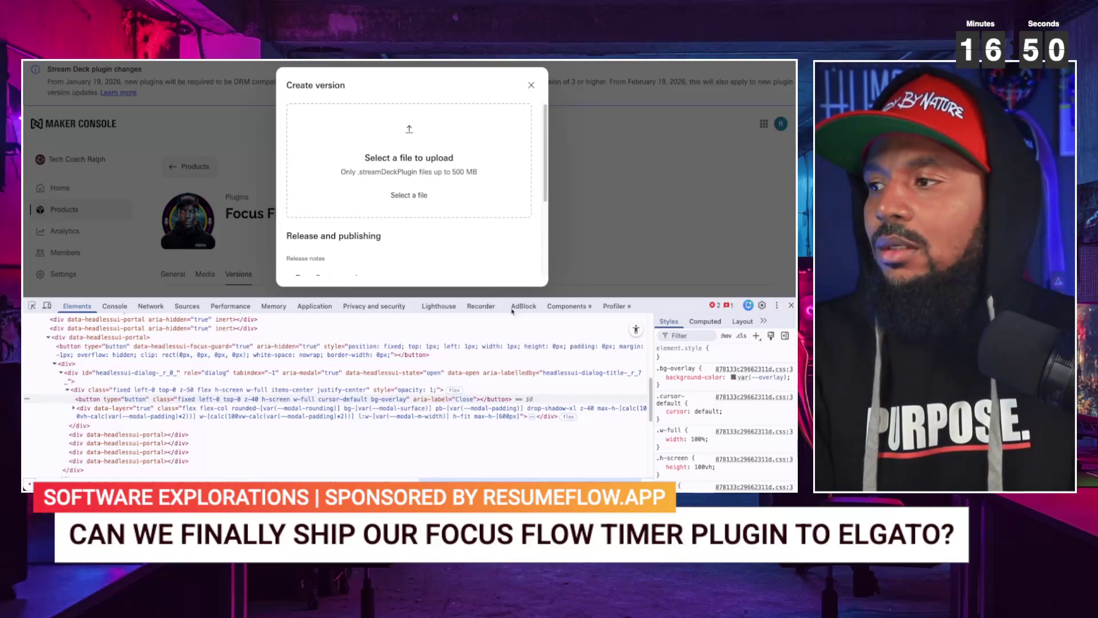
pyautogui.moveTo(548, 366)
pyautogui.mouseDown()
pyautogui.moveTo(537, 376)
pyautogui.moveTo(413, 171)
pyautogui.mouseUp()
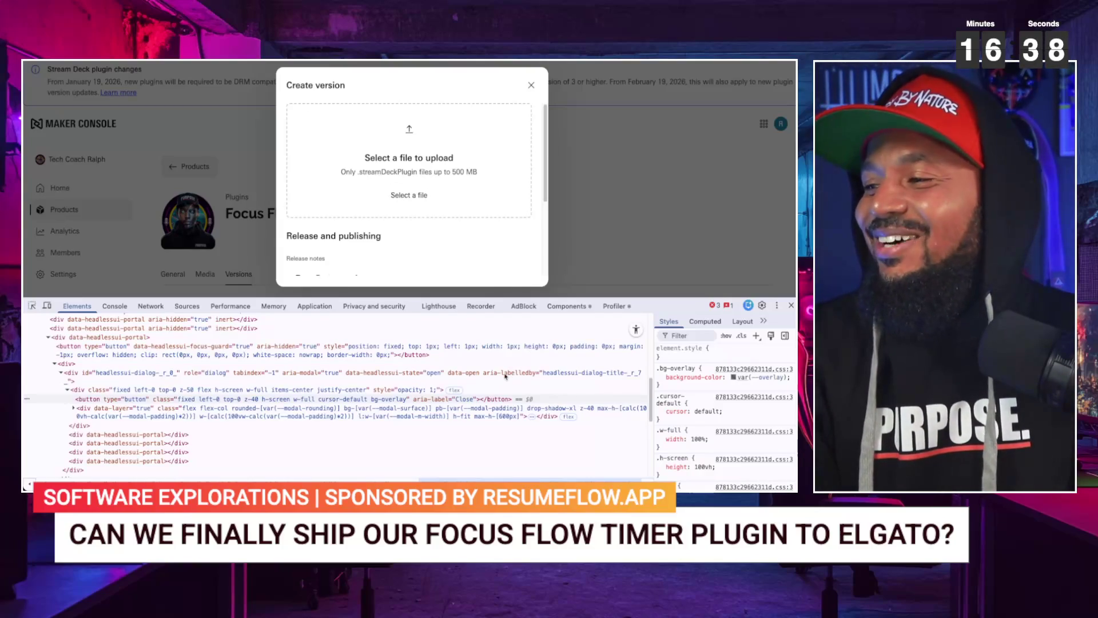
pyautogui.moveTo(437, 240); pyautogui.dragTo(371, 171)
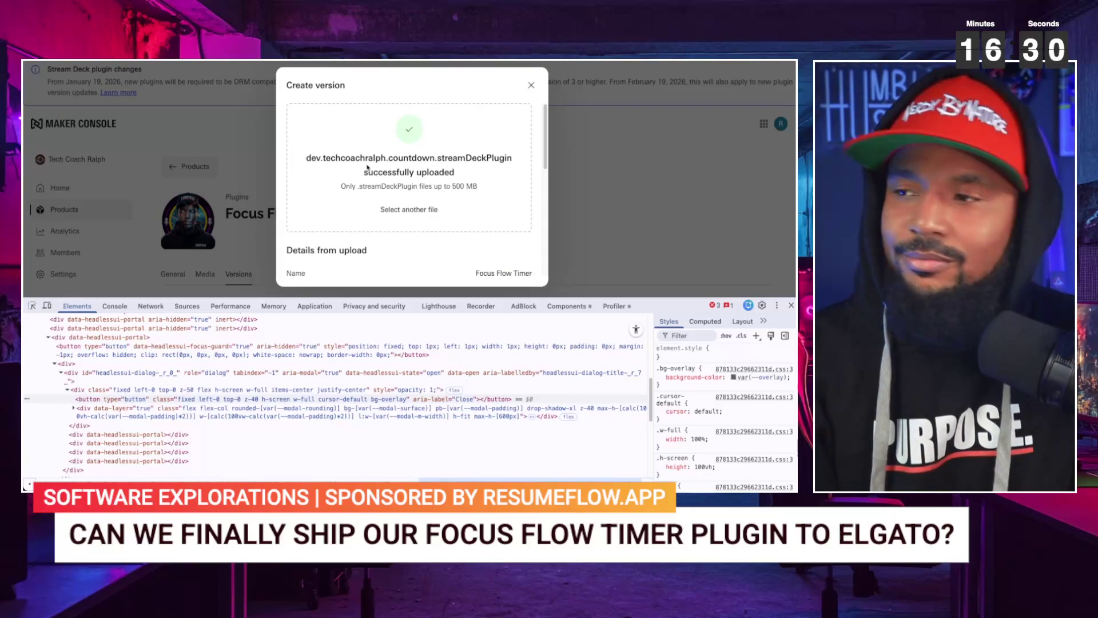
# - Paste the feature list, including Custom Audio Cues and Flexible Time Formats, into Release notes
pyautogui.scroll(-3, 366, 208)
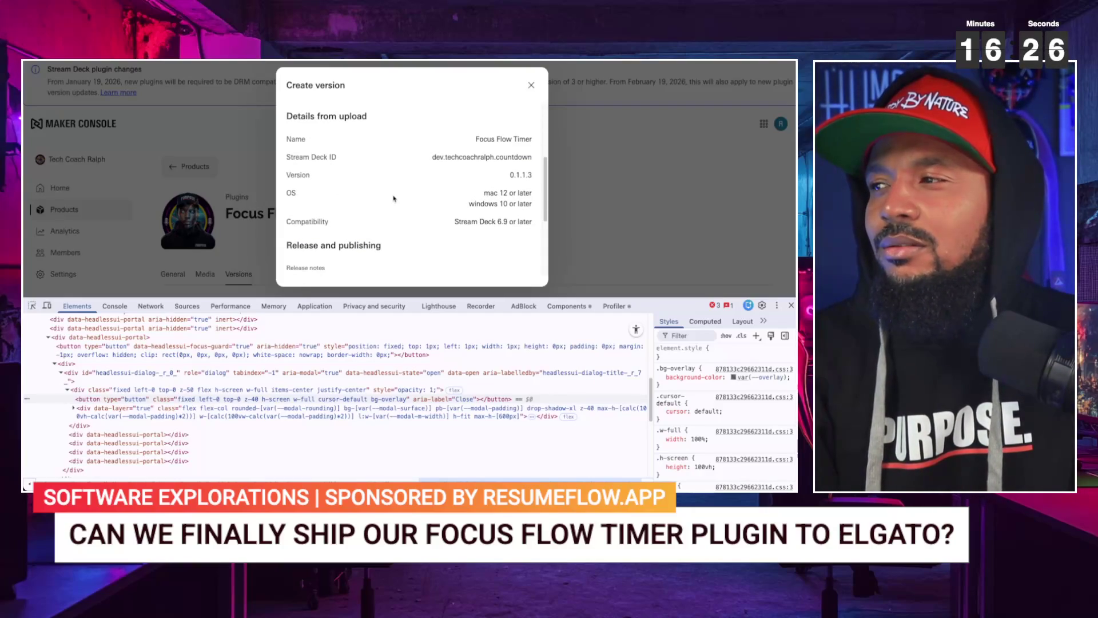
pyautogui.scroll(-3, 393, 199)
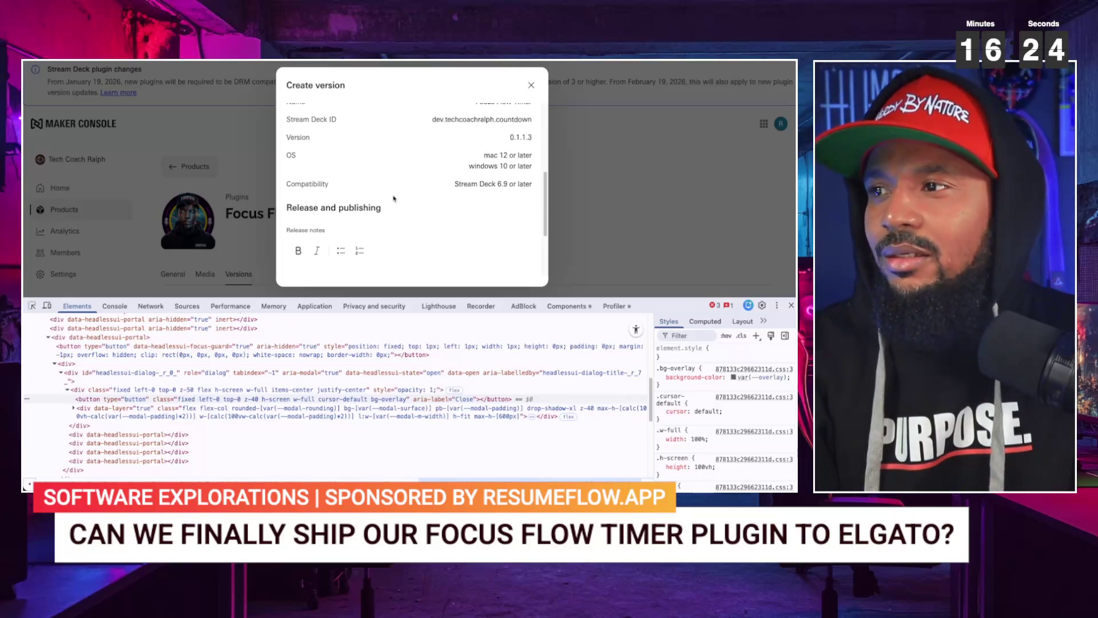
pyautogui.click(347, 192)
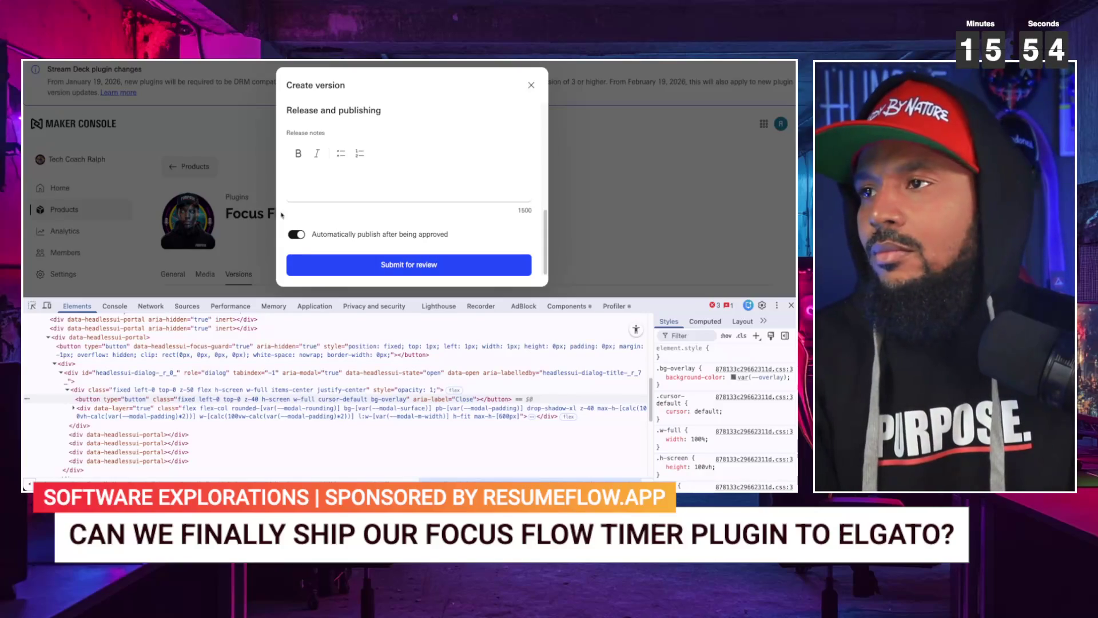
pyautogui.click(317, 184)
pyautogui.hotkey('ctrl', 'v')
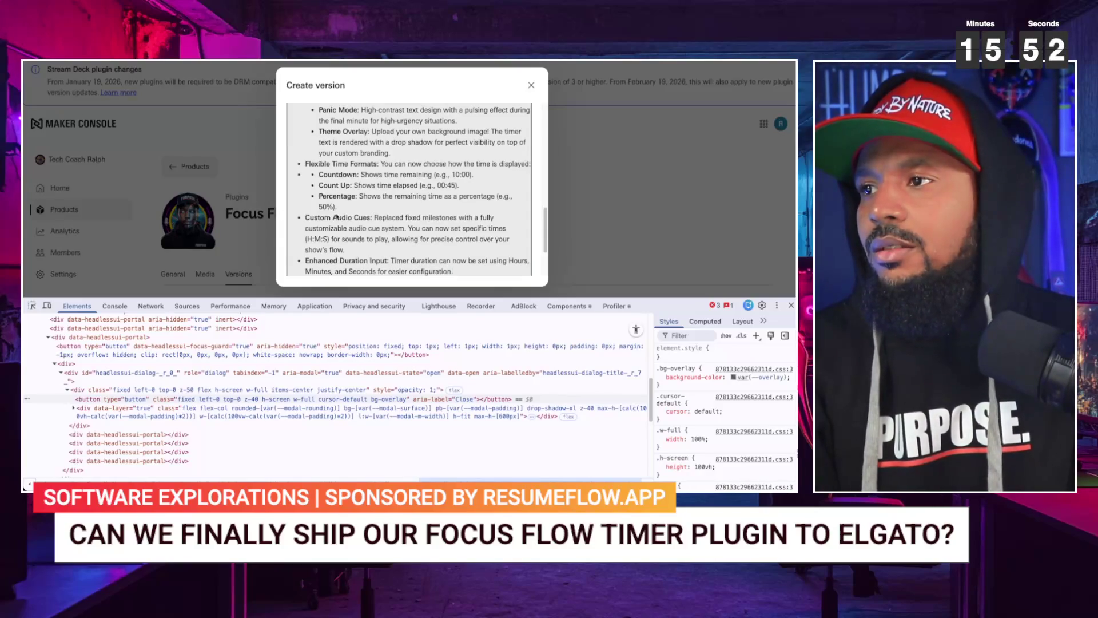
pyautogui.scroll(10, 337, 217)
pyautogui.scroll(-5, 337, 217)
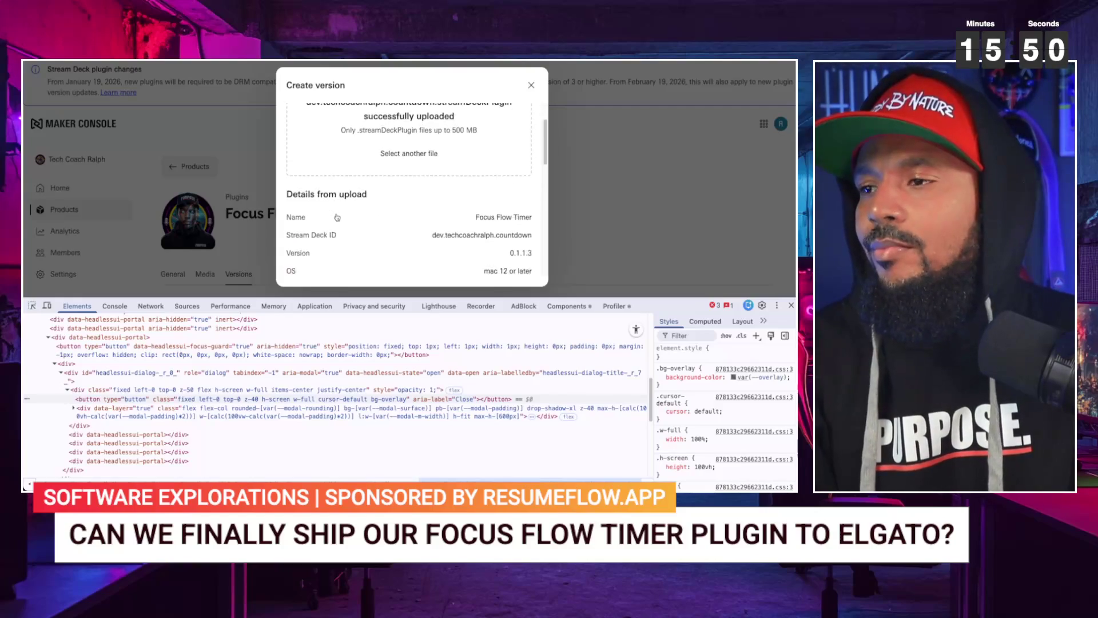
pyautogui.scroll(-5, 337, 217)
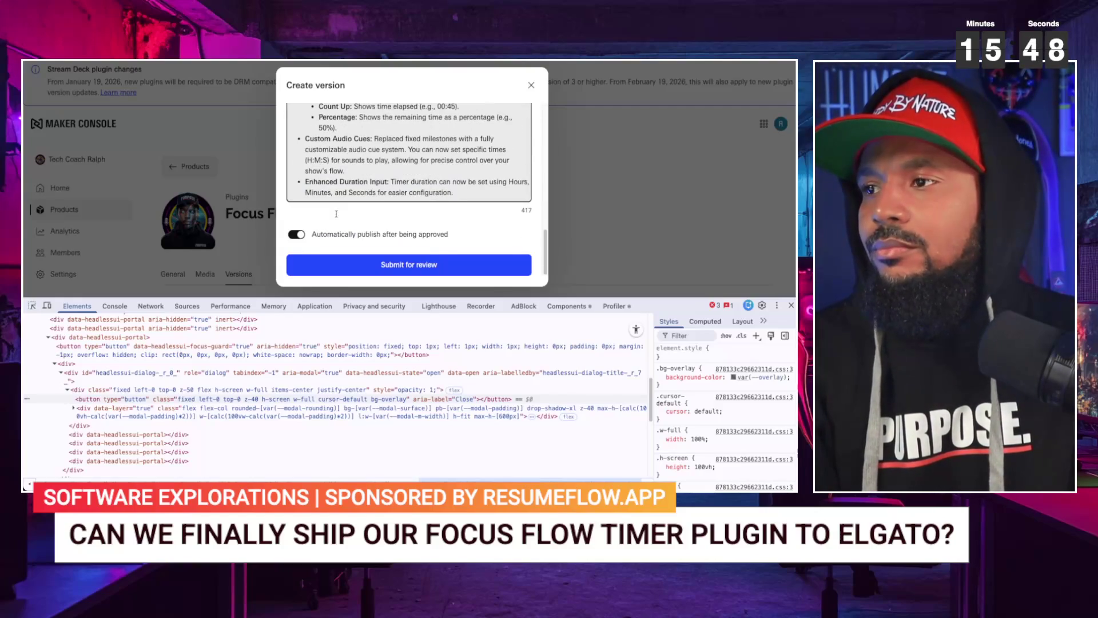
# - Inspect the versions, tags and manifest requests, expanding the manifest: Focus Flow Timer, version 0.1.1.3
pyautogui.click(154, 308)
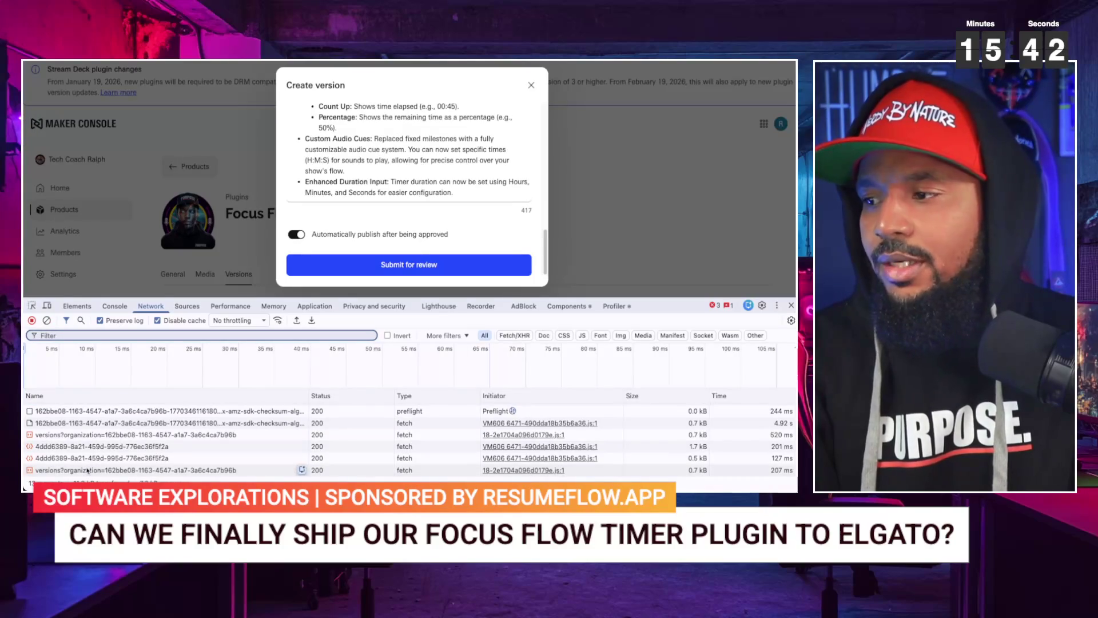
pyautogui.click(189, 469)
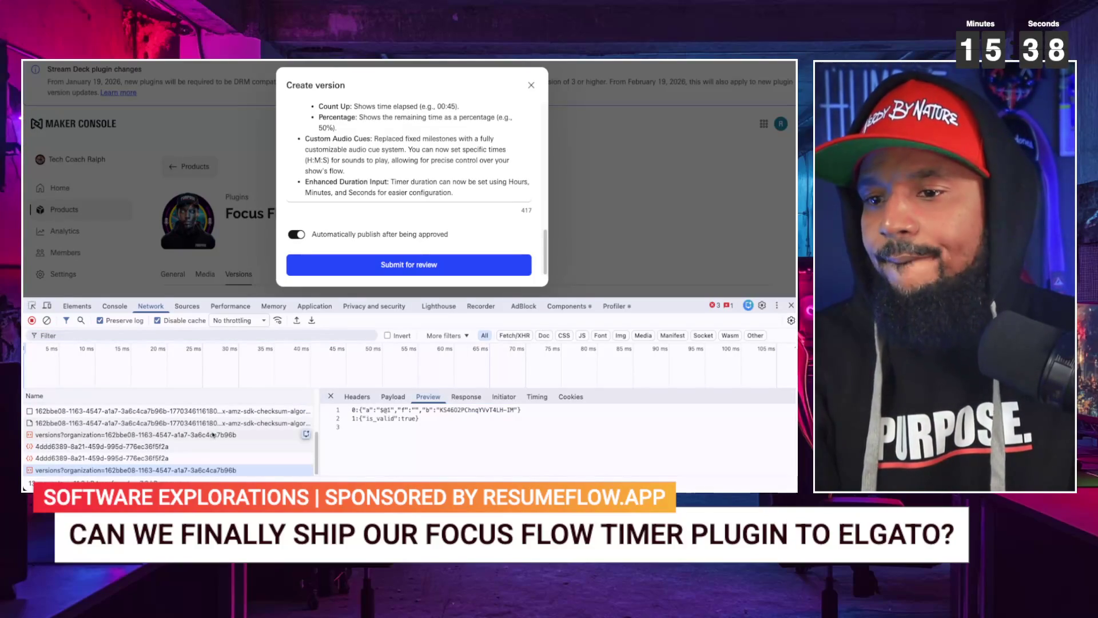
pyautogui.click(161, 458)
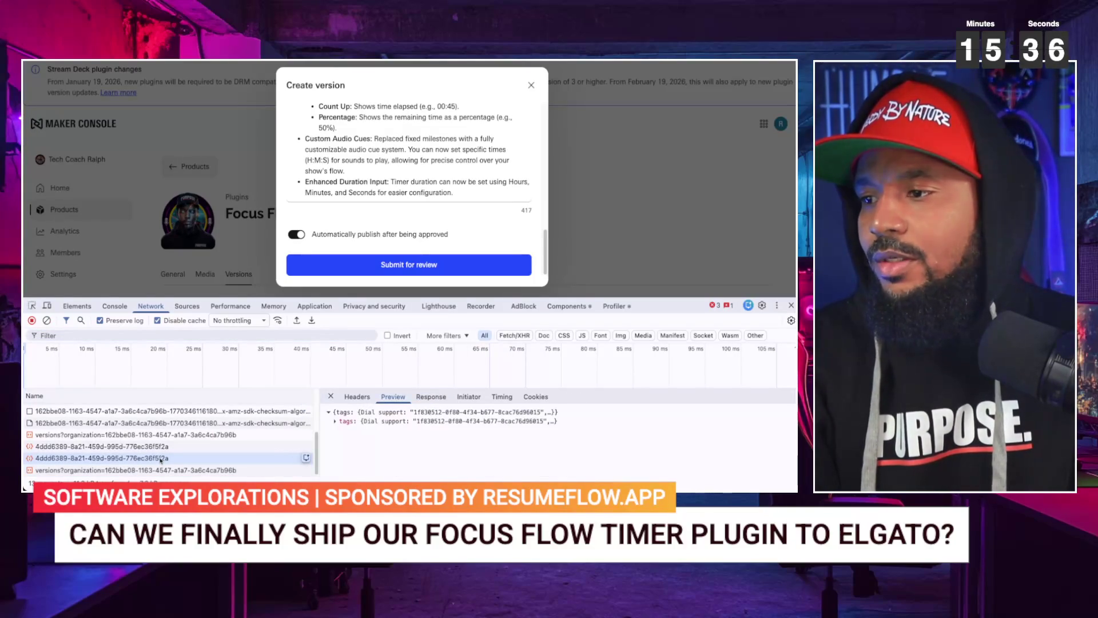
pyautogui.click(163, 451)
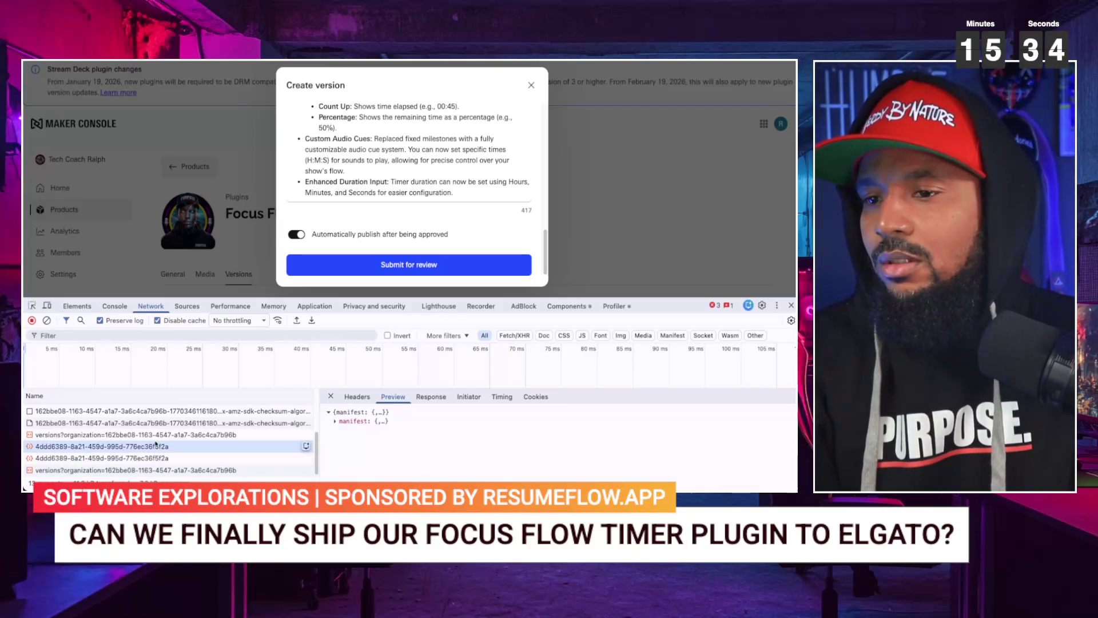
pyautogui.click(342, 421)
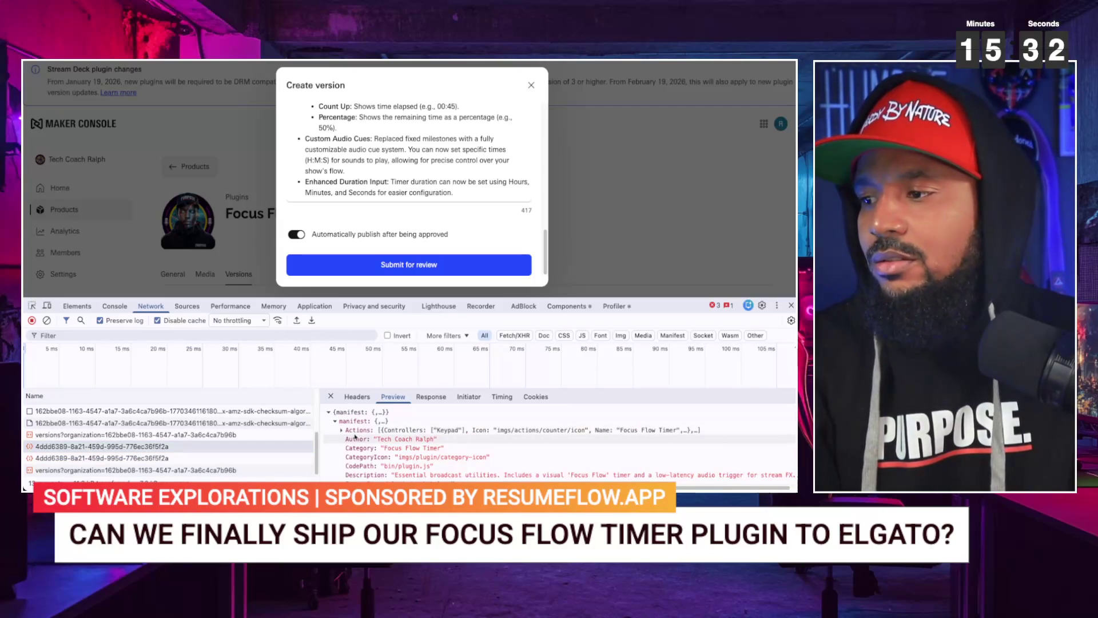
pyautogui.scroll(-3, 356, 441)
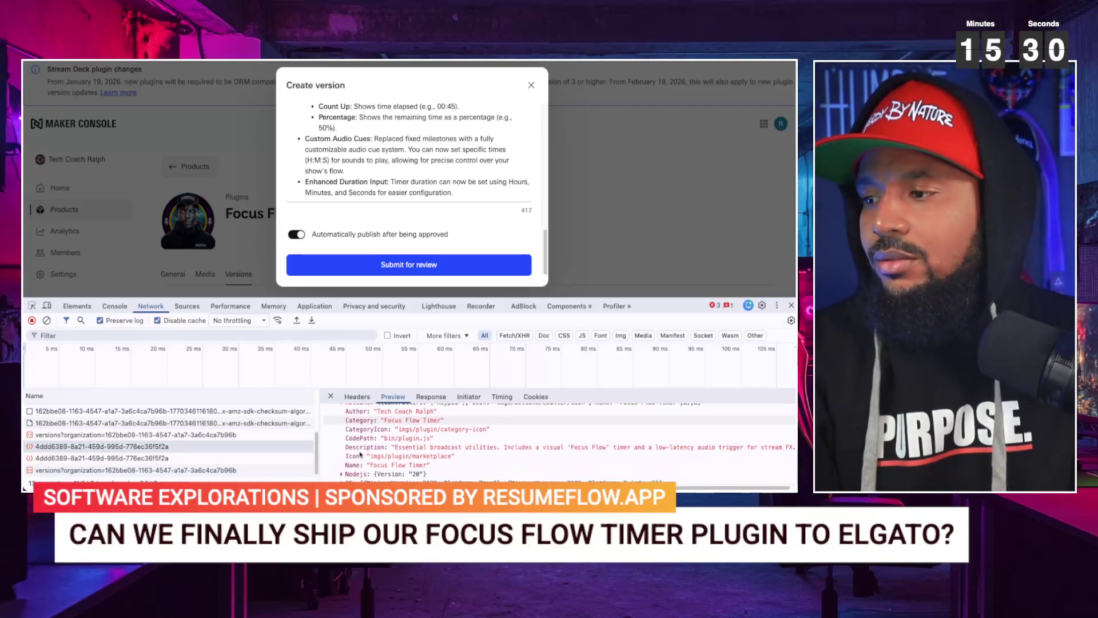
pyautogui.scroll(1, 359, 454)
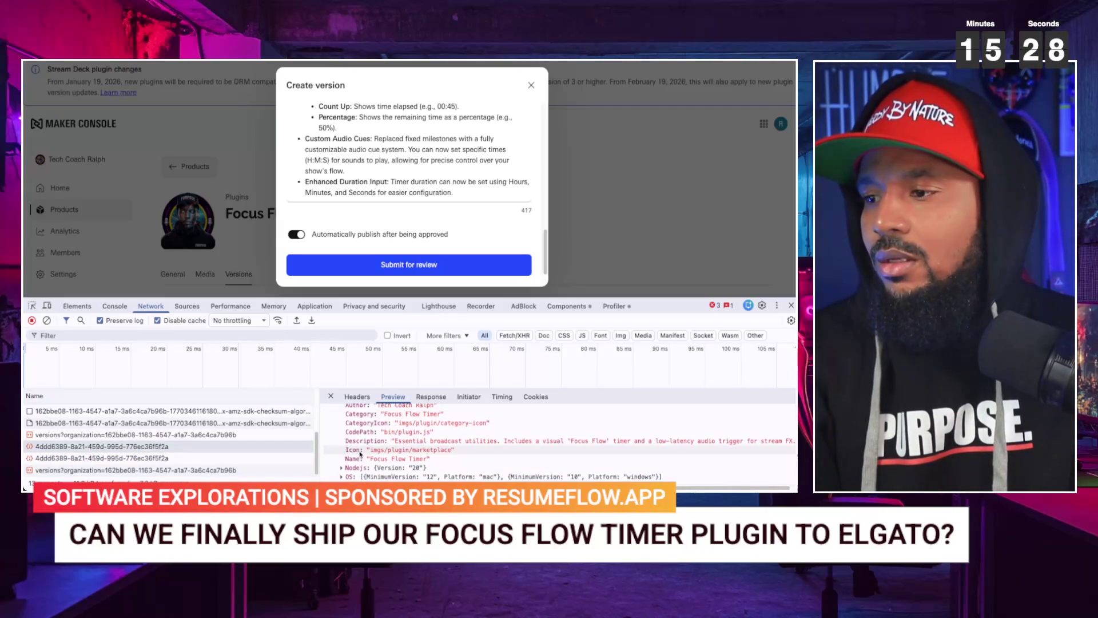
pyautogui.scroll(-1, 359, 454)
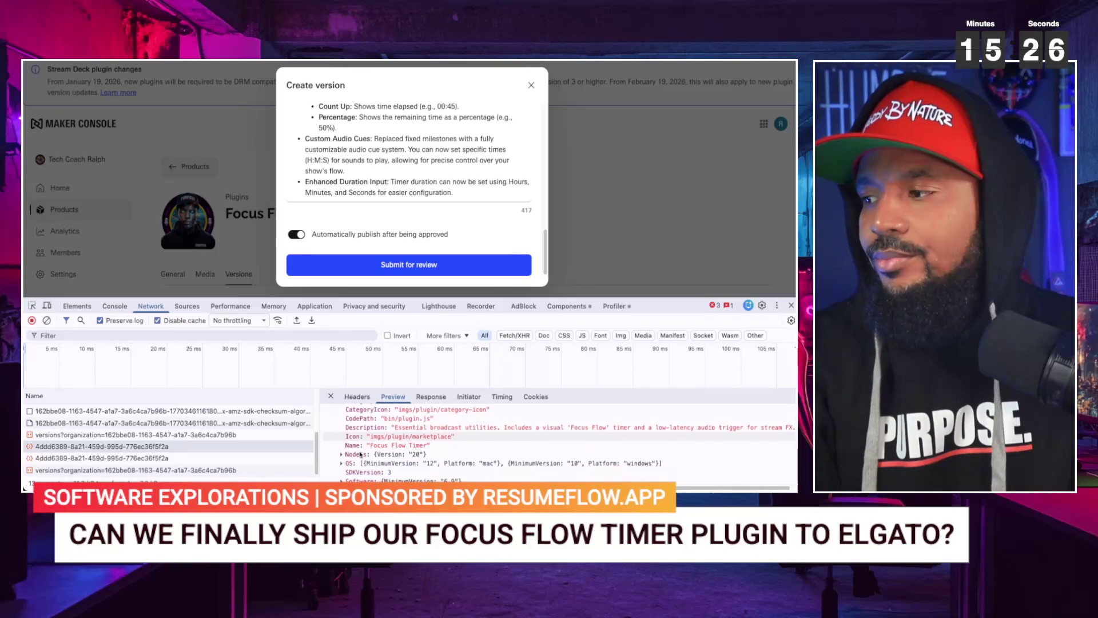
pyautogui.scroll(-1, 360, 453)
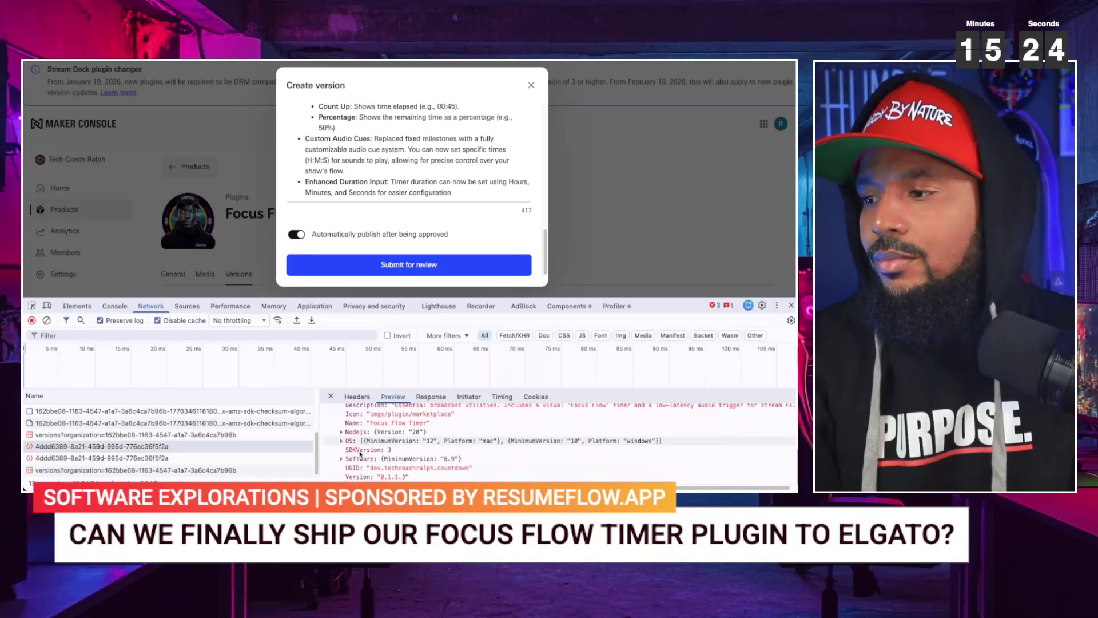
pyautogui.scroll(-2, 360, 454)
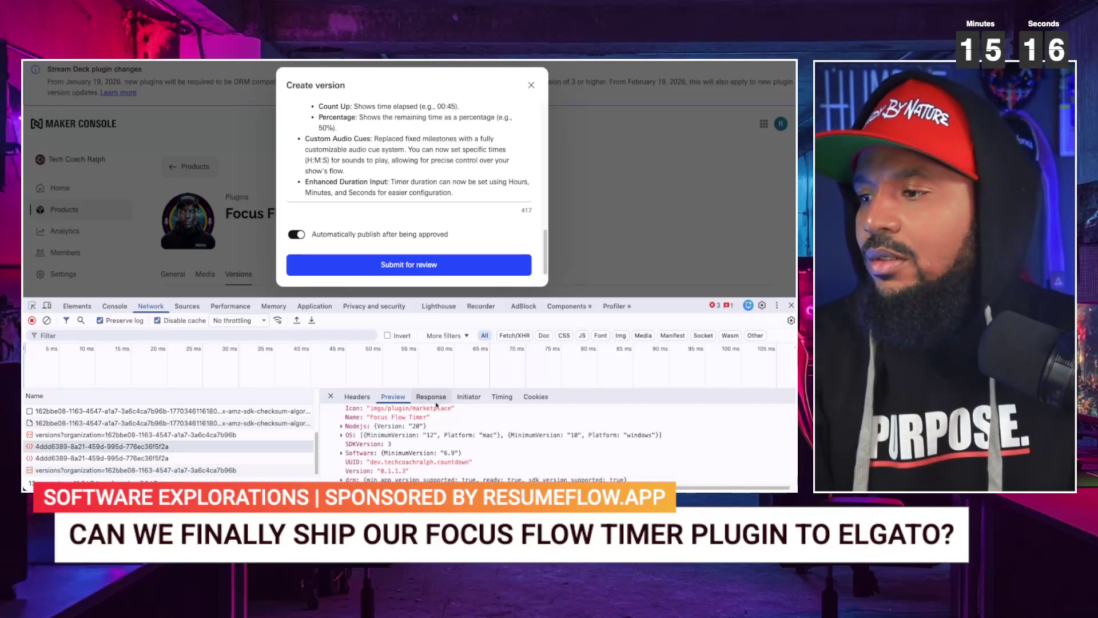
# - Read through the plugin manifest request's raw response JSON
pyautogui.click(436, 400)
pyautogui.scroll(2, 434, 437)
pyautogui.scroll(-5, 434, 437)
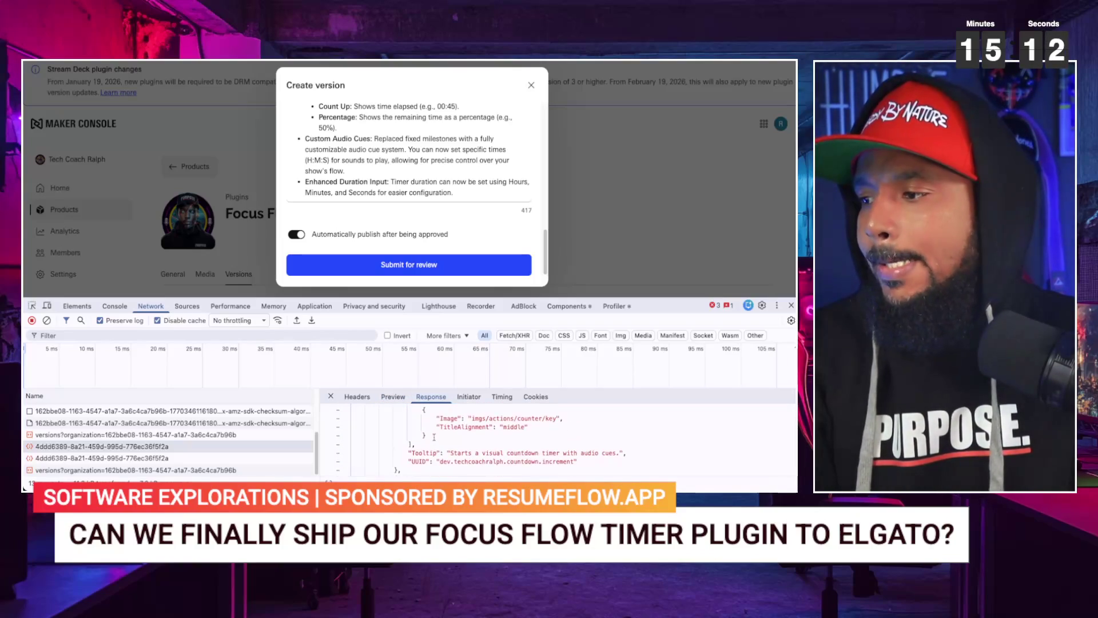
pyautogui.scroll(-5, 434, 437)
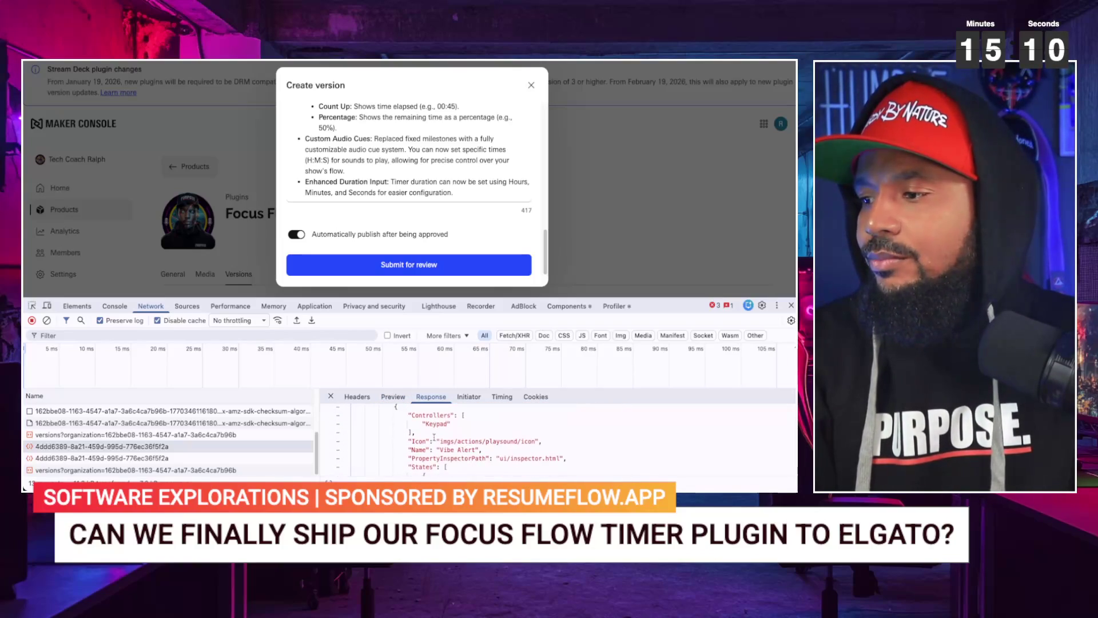
pyautogui.scroll(-2, 434, 437)
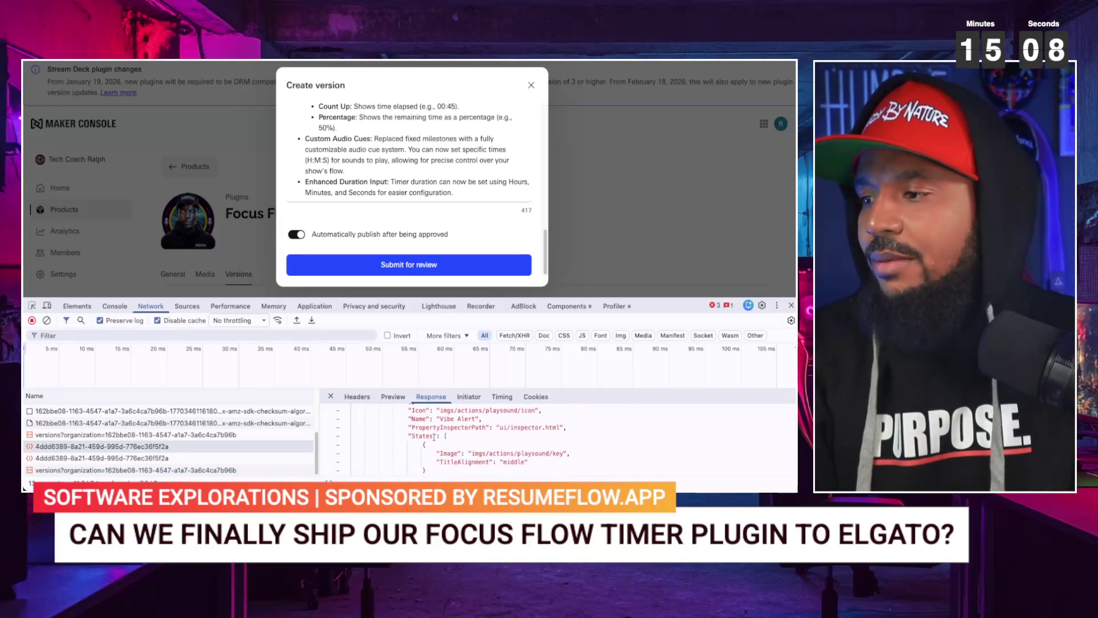
pyautogui.scroll(-10, 434, 437)
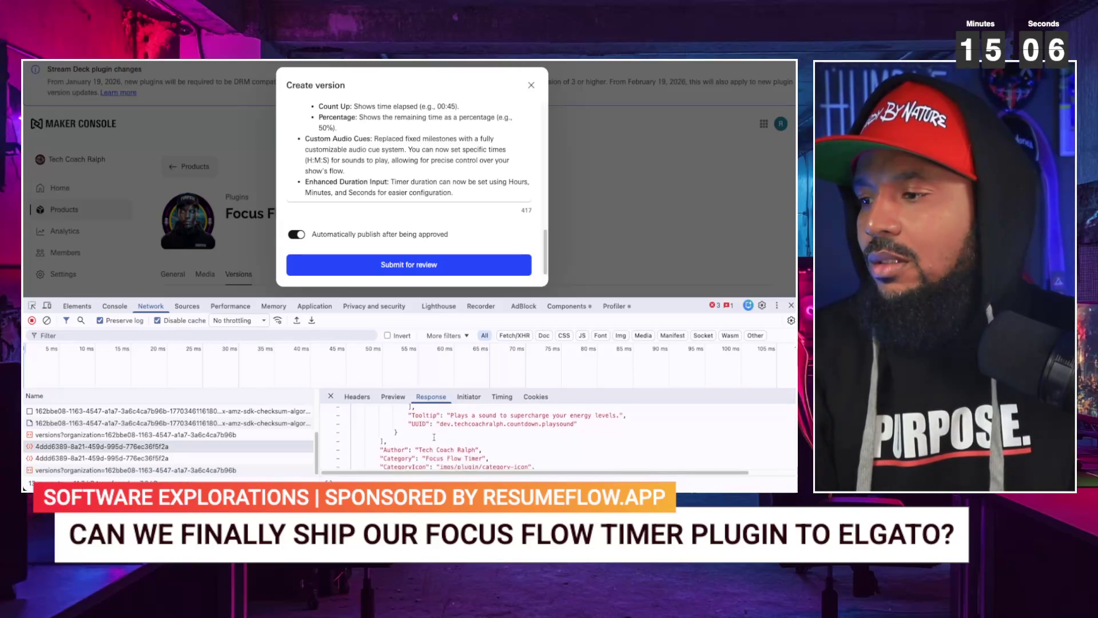
pyautogui.scroll(-5, 434, 437)
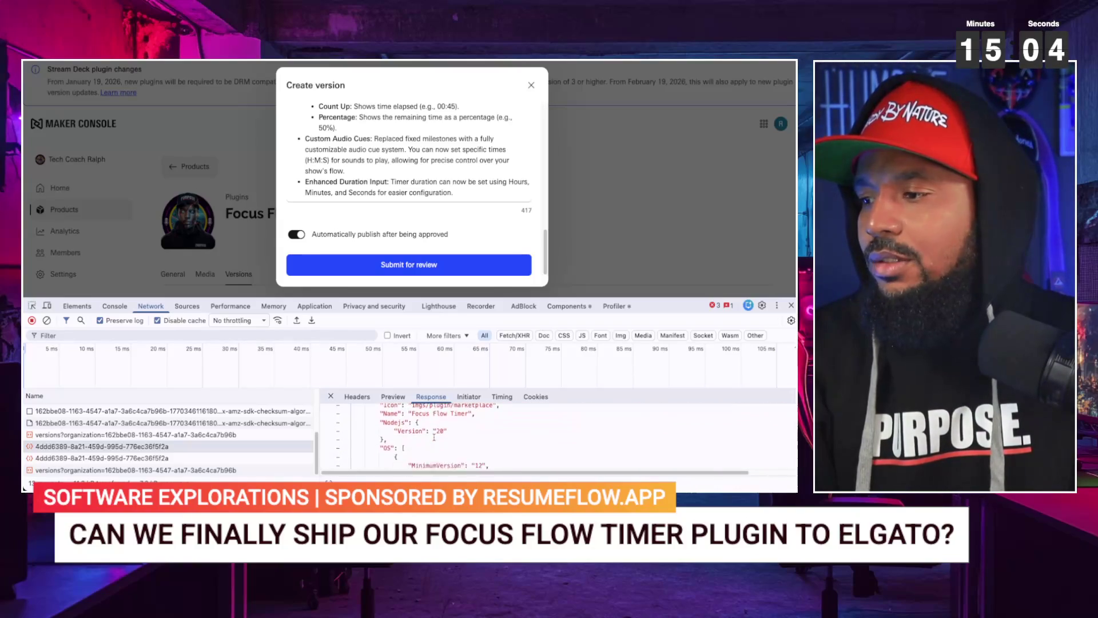
pyautogui.scroll(-5, 434, 437)
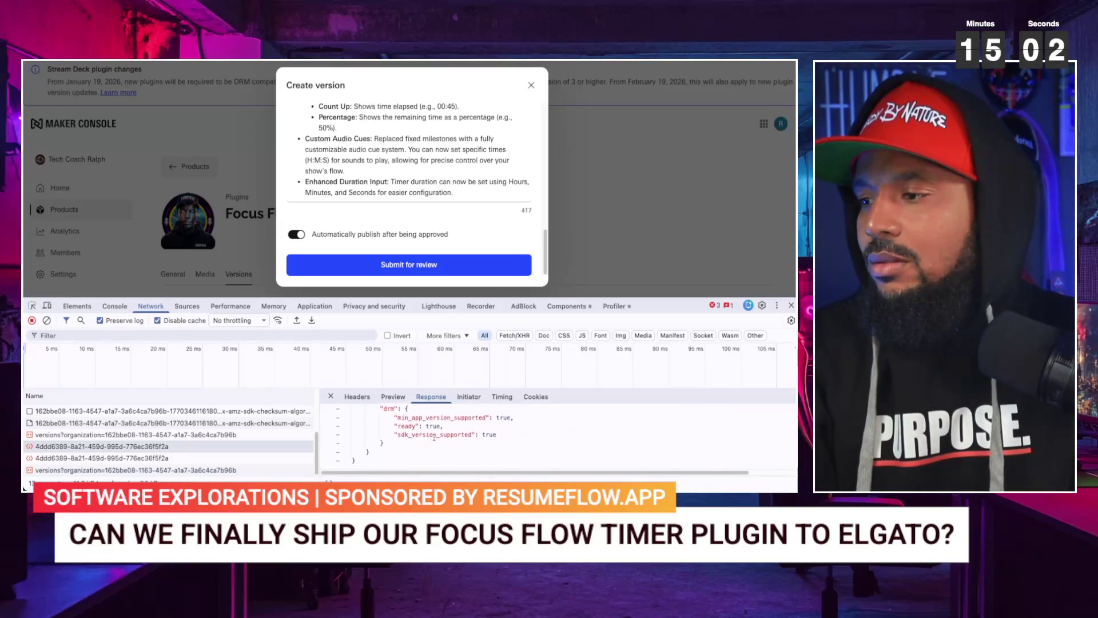
pyautogui.scroll(3, 434, 437)
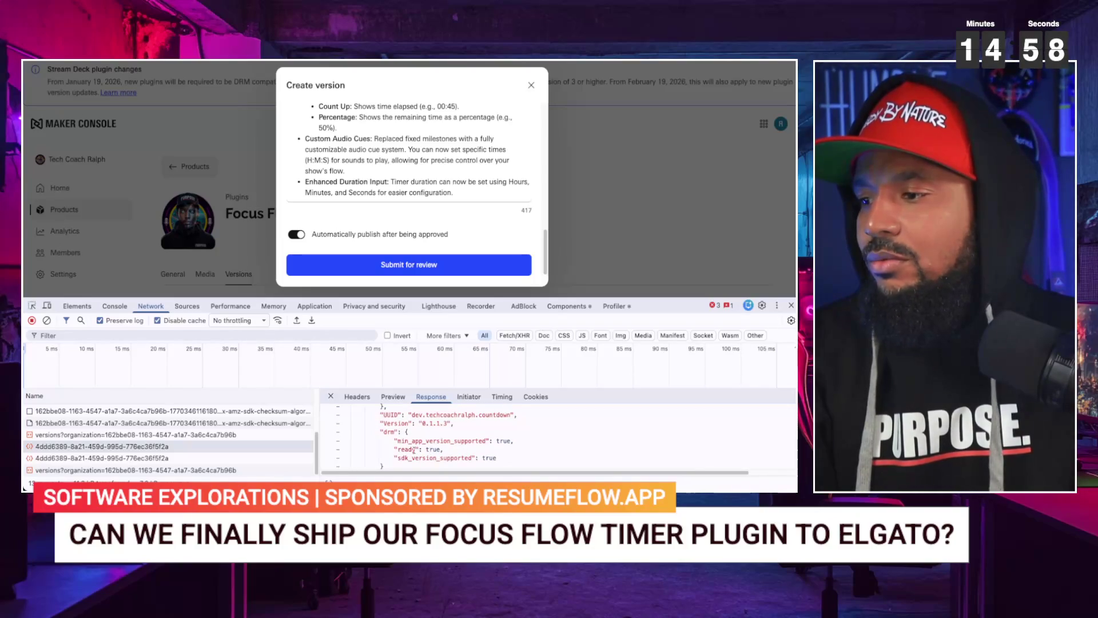
pyautogui.scroll(-1, 426, 449)
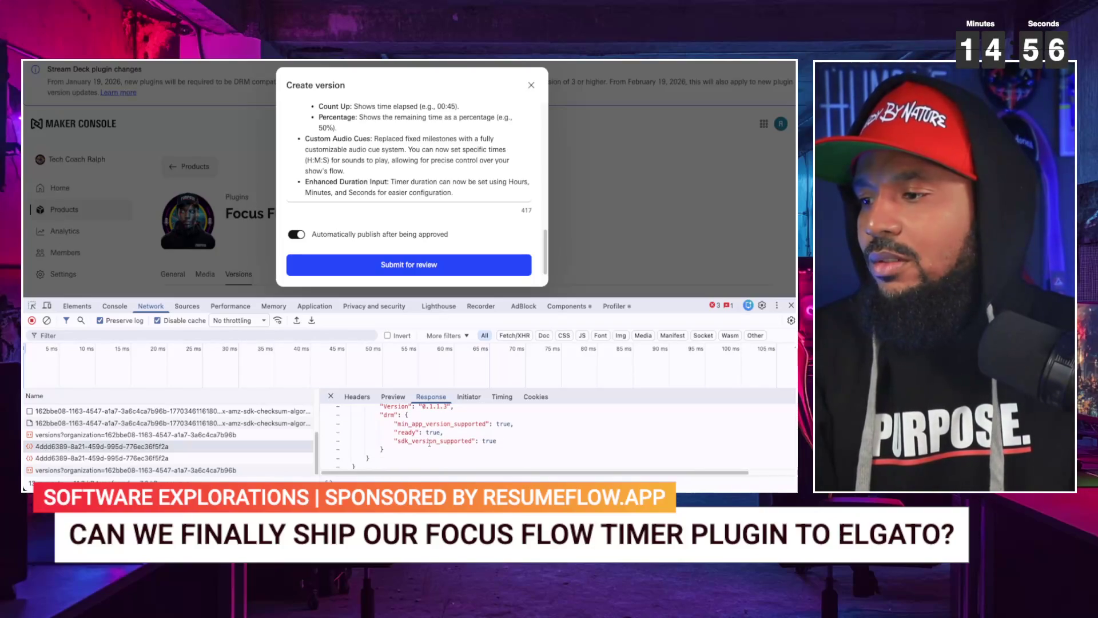
pyautogui.scroll(10, 429, 443)
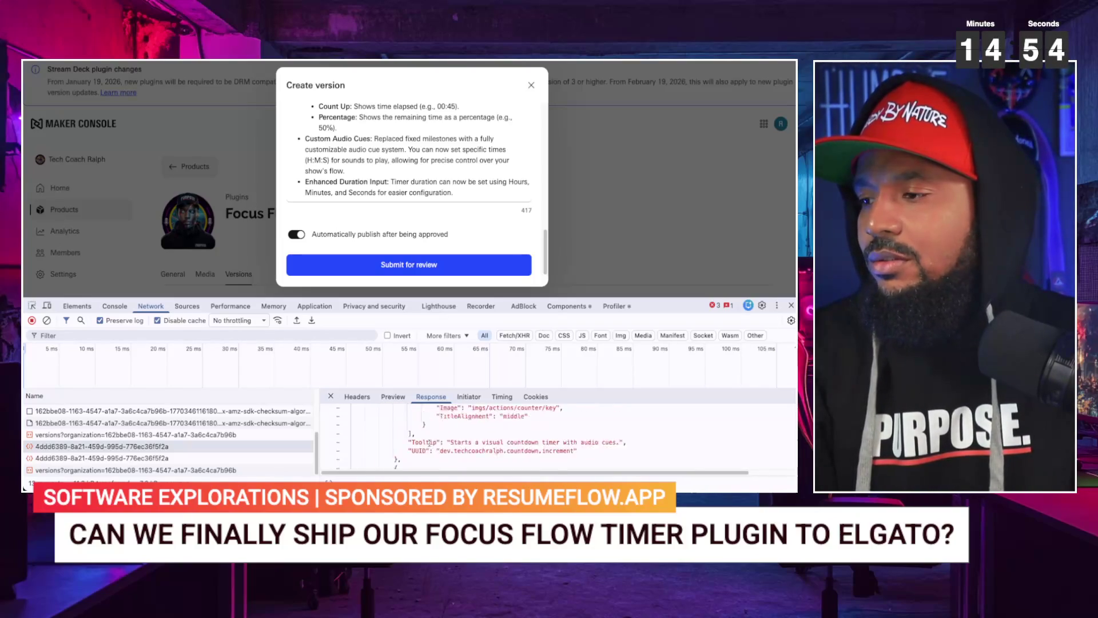
# - Check the Initiator, then view the versions requests' responses showing is_valid: true
pyautogui.click(467, 400)
pyautogui.click(430, 396)
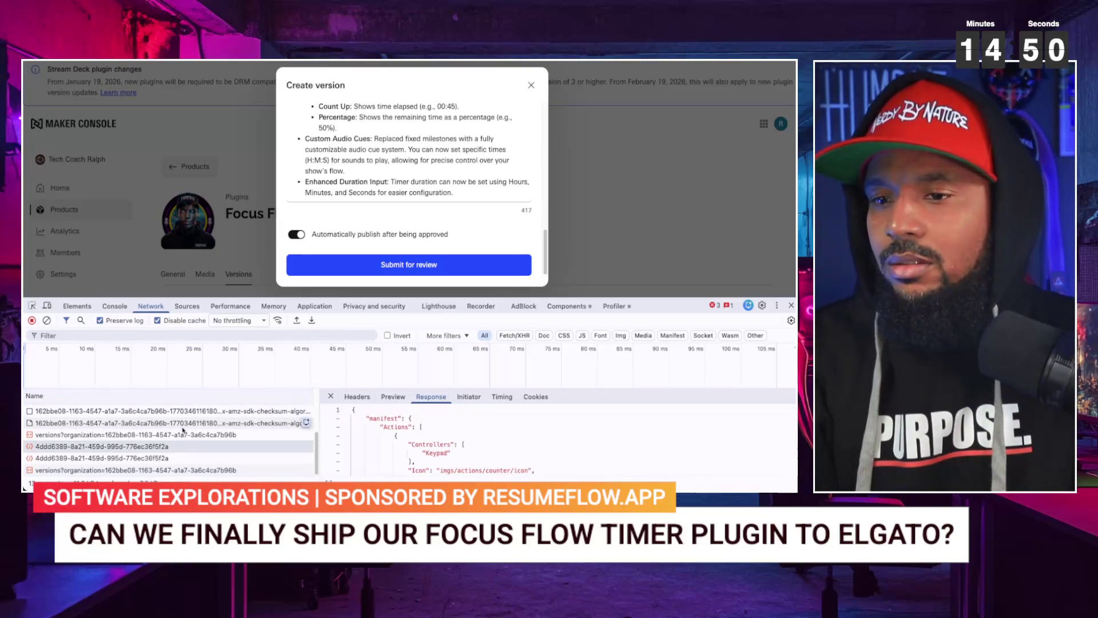
pyautogui.click(167, 433)
pyautogui.scroll(-1, 381, 429)
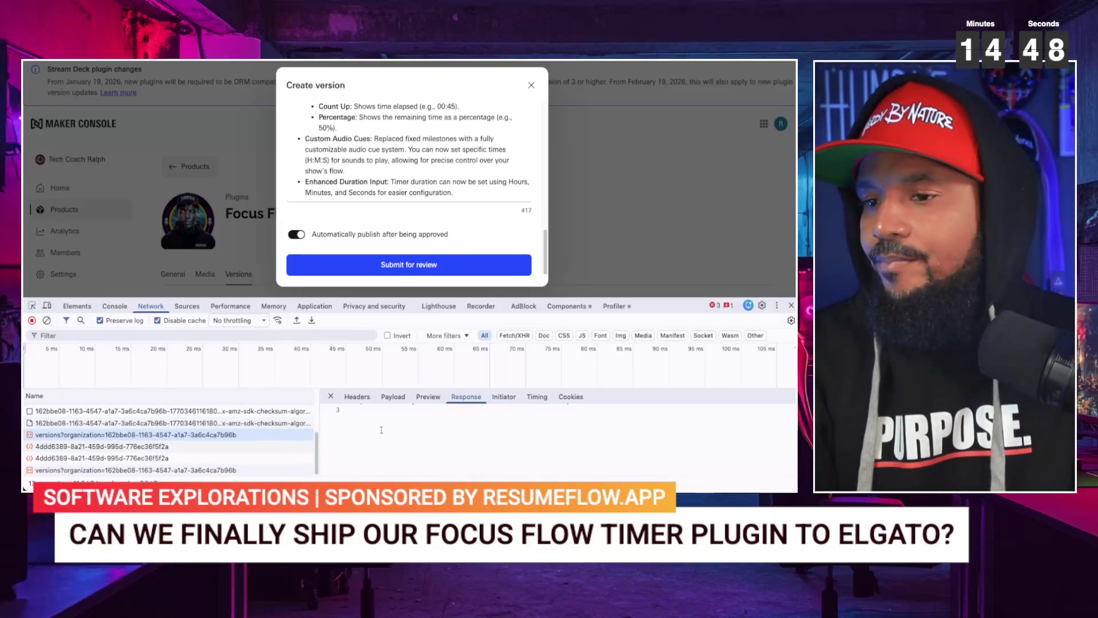
pyautogui.scroll(1, 389, 426)
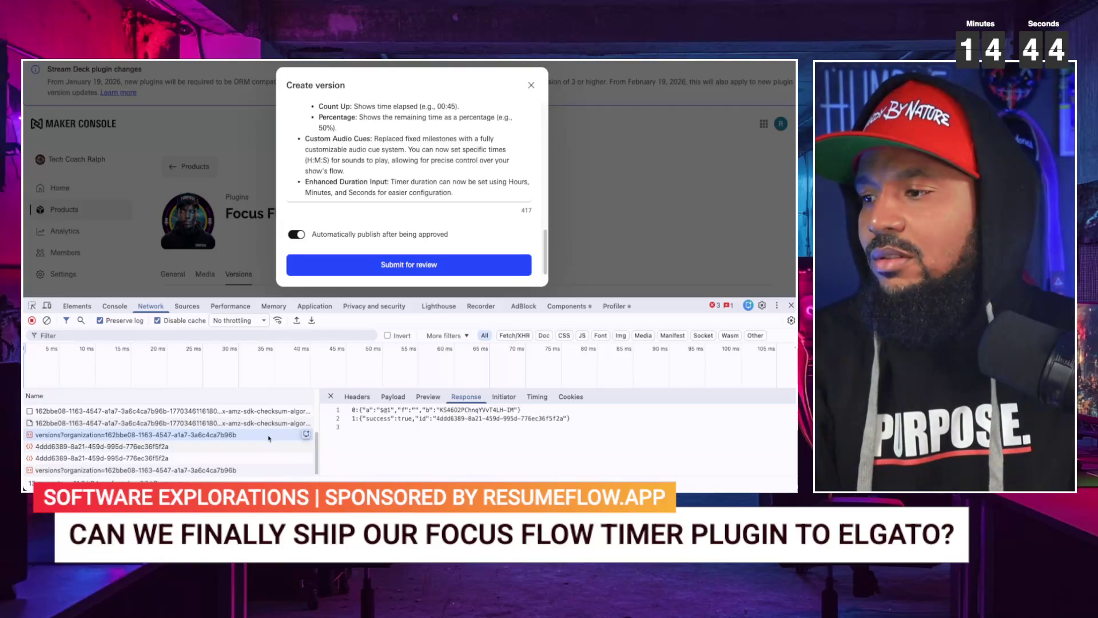
pyautogui.click(116, 469)
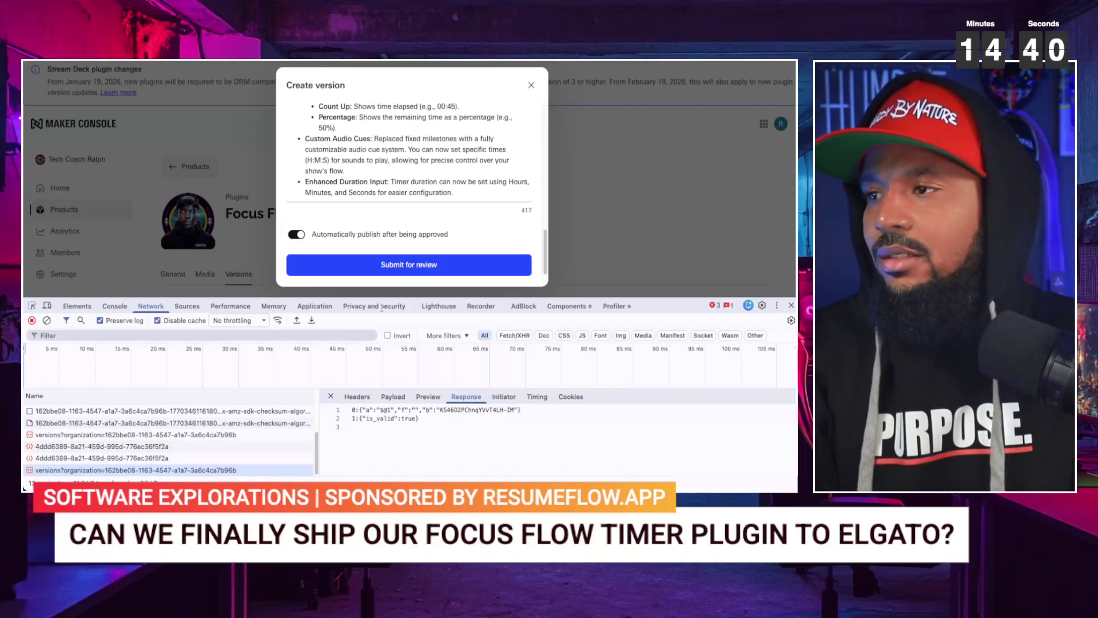
# - Resubmit for review, highlight the 'Could not upload version' error response, and close the Create version dialog
pyautogui.click(447, 266)
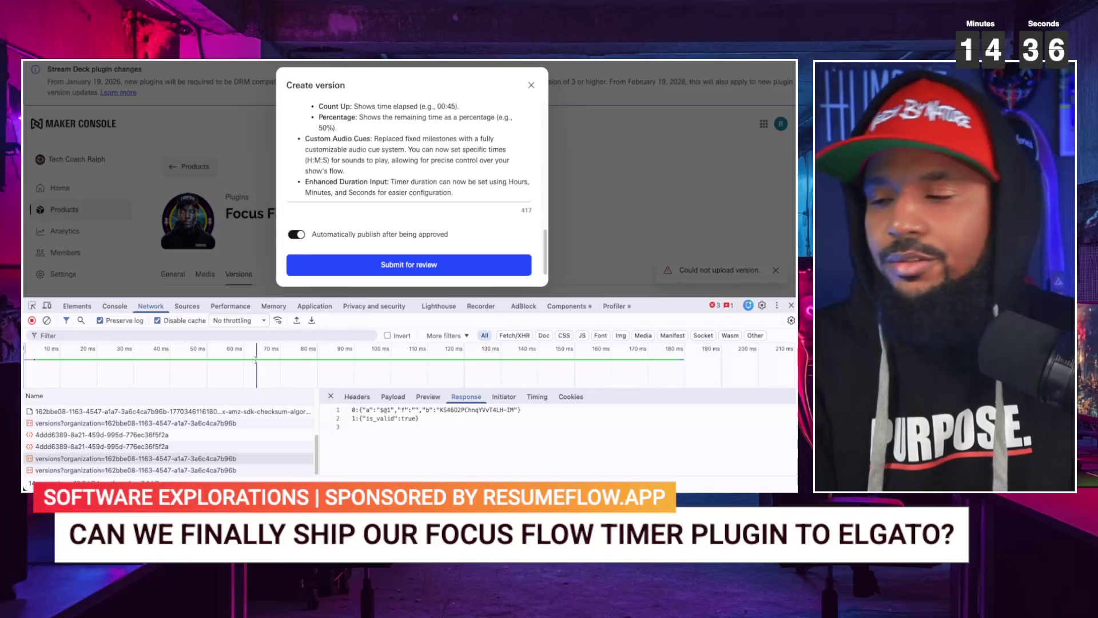
pyautogui.click(303, 469)
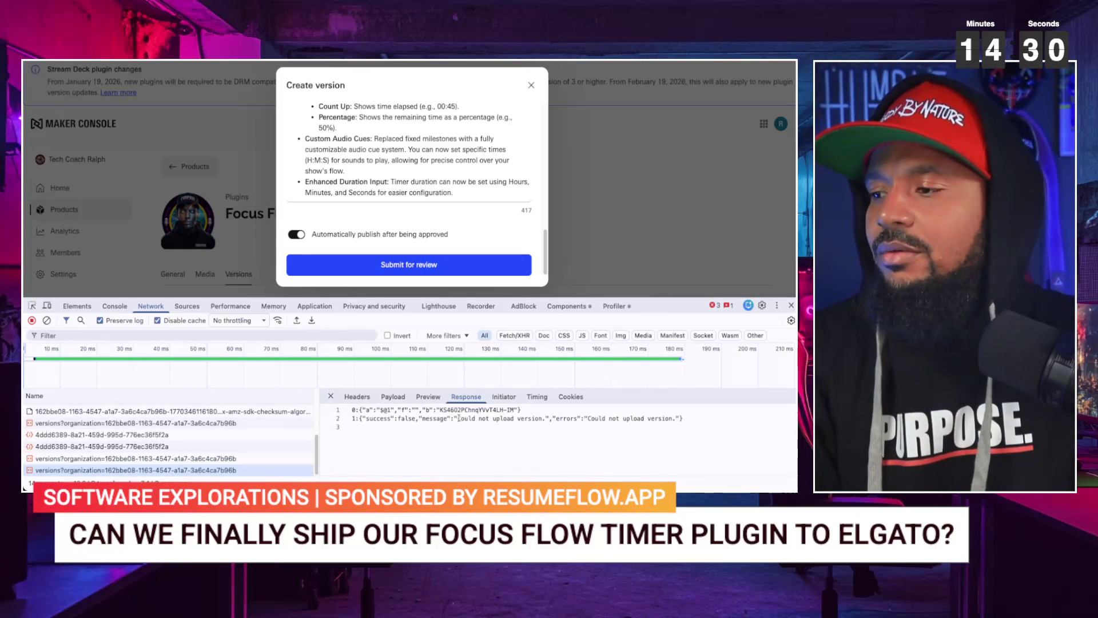
pyautogui.moveTo(458, 418); pyautogui.dragTo(543, 419)
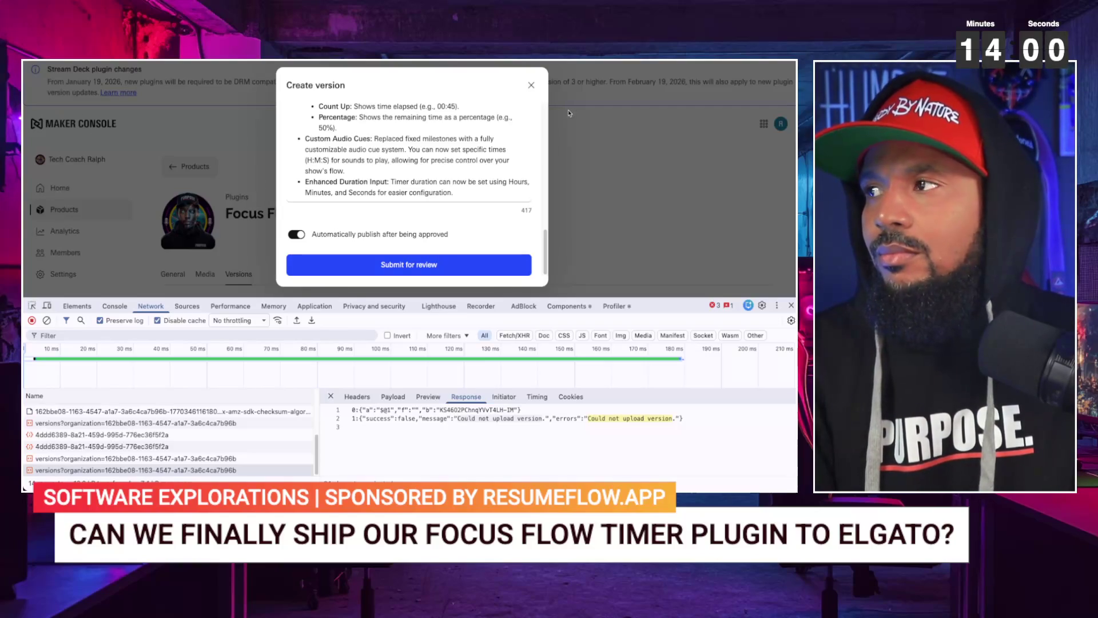
pyautogui.click(531, 86)
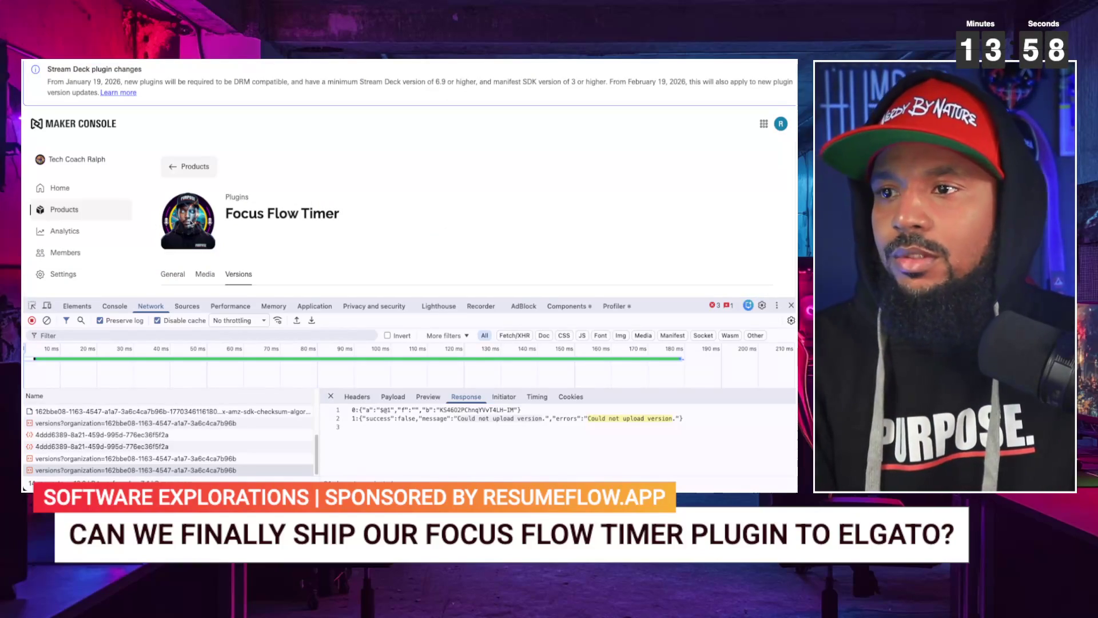
# - Create a new Plugin product, continue to the Upload your plugin step, and reload it
pyautogui.click(190, 167)
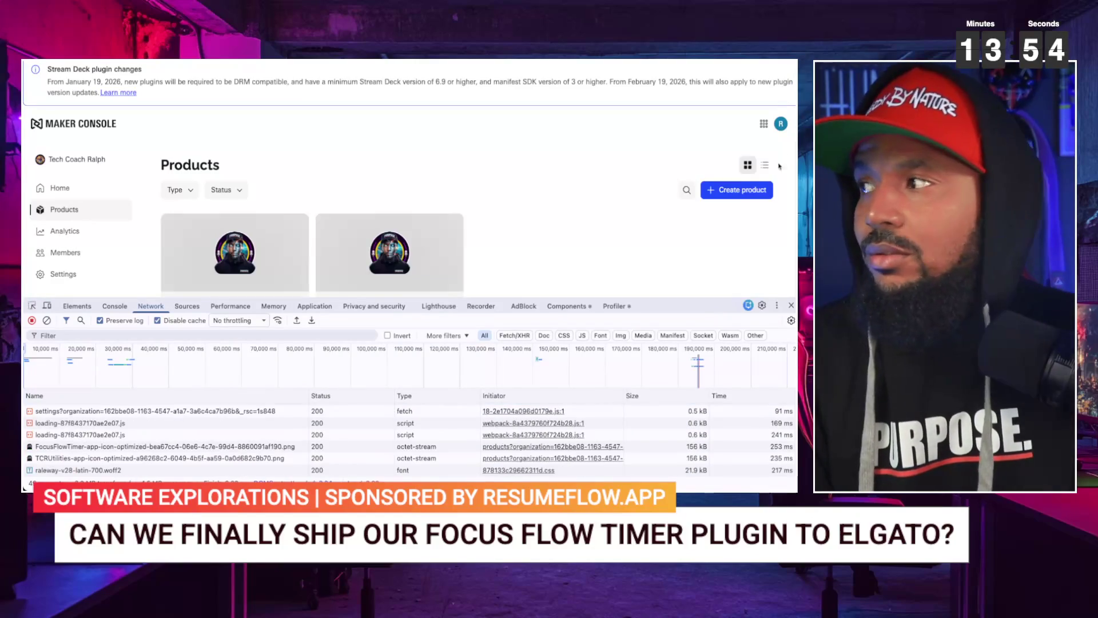
pyautogui.click(736, 190)
pyautogui.click(473, 204)
pyautogui.scroll(-5, 603, 209)
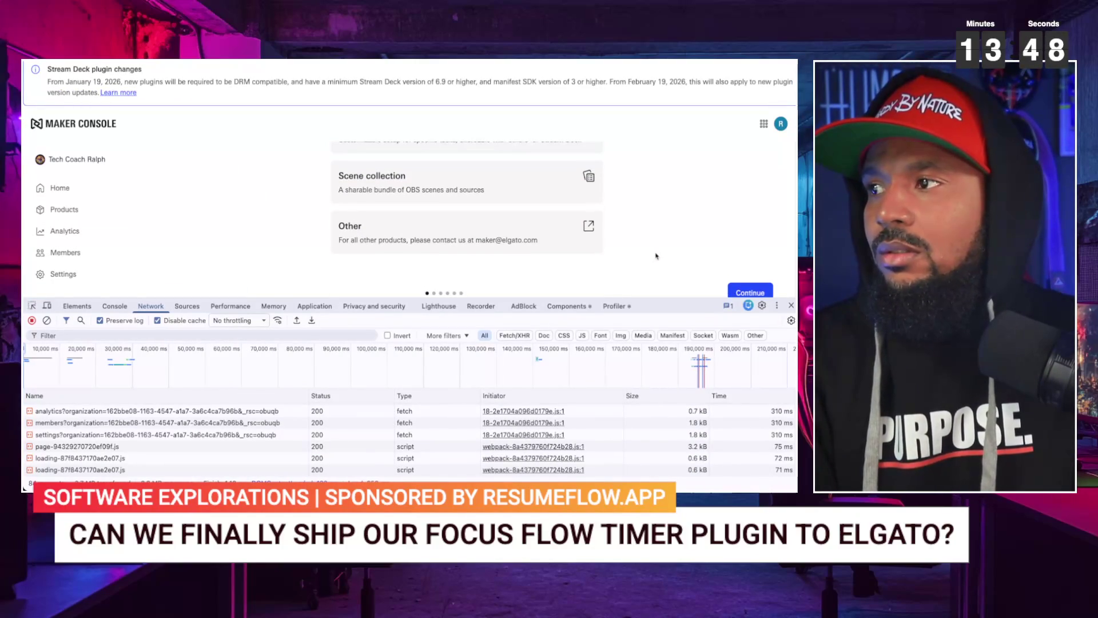
pyautogui.click(744, 291)
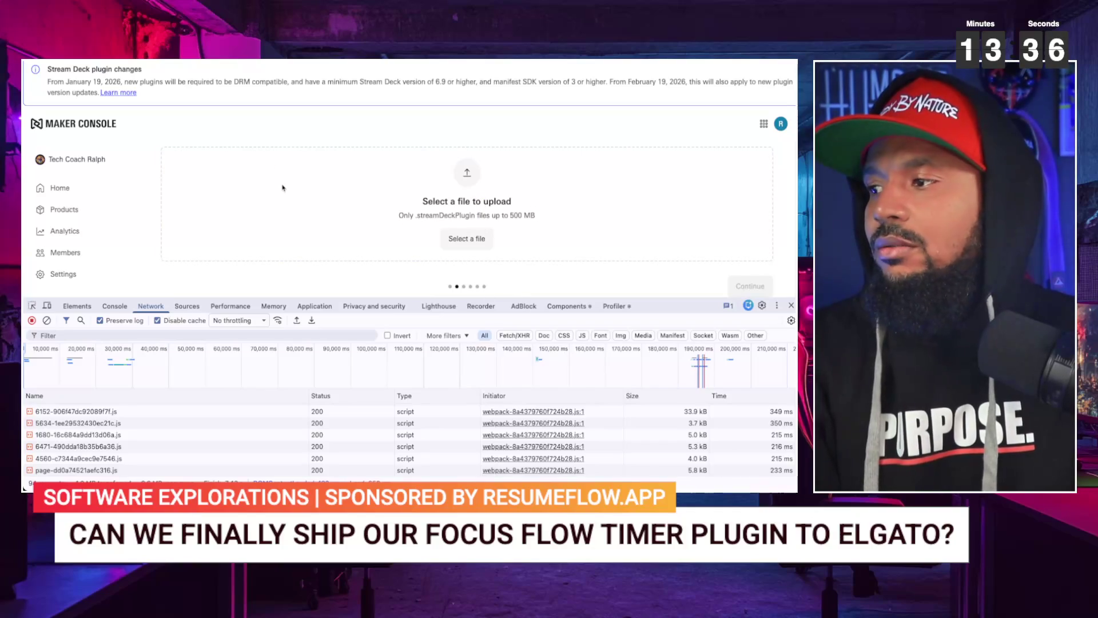
pyautogui.press('F5')
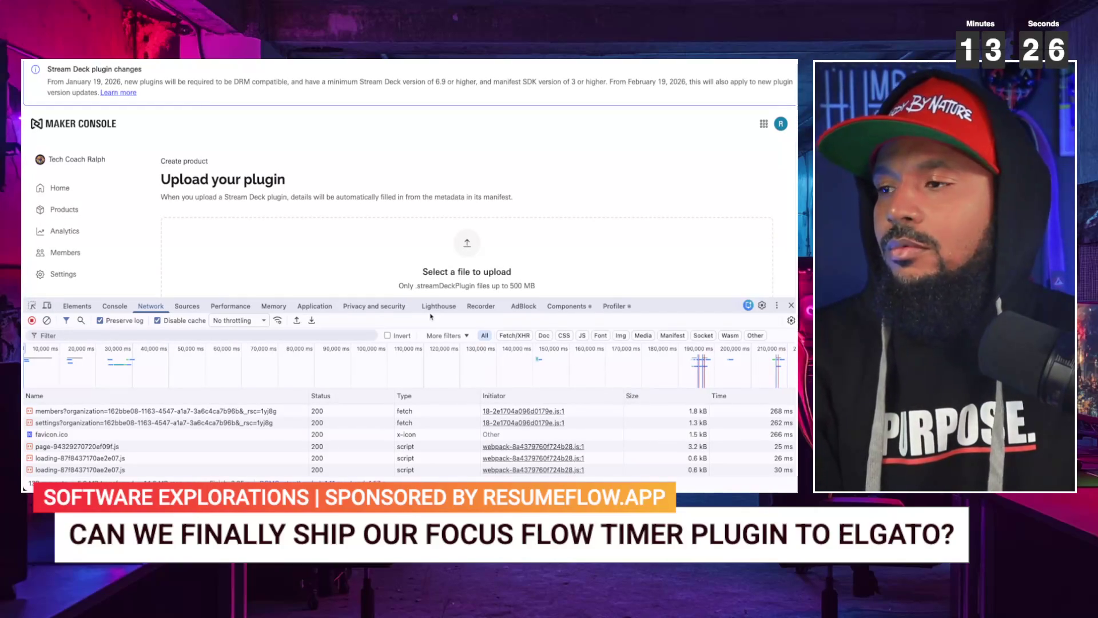
# - Upload the countdown package, review version 0.1.1.3, Stream Deck 6.9 and DRM details, then go to Products
pyautogui.moveTo(320, 269); pyautogui.dragTo(321, 270)
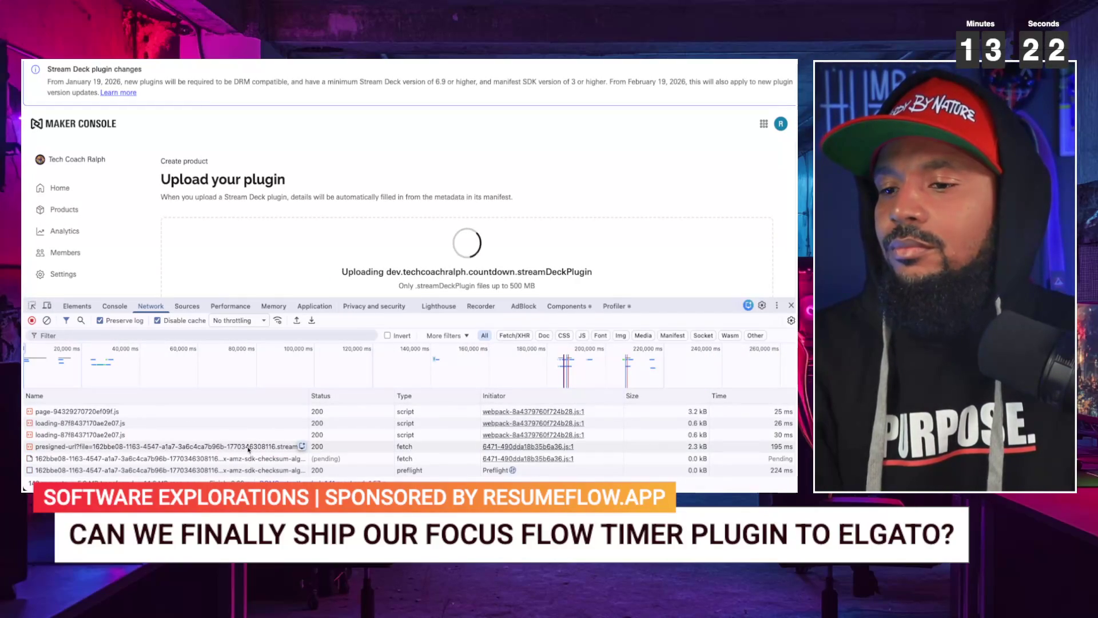
pyautogui.scroll(-2, 342, 179)
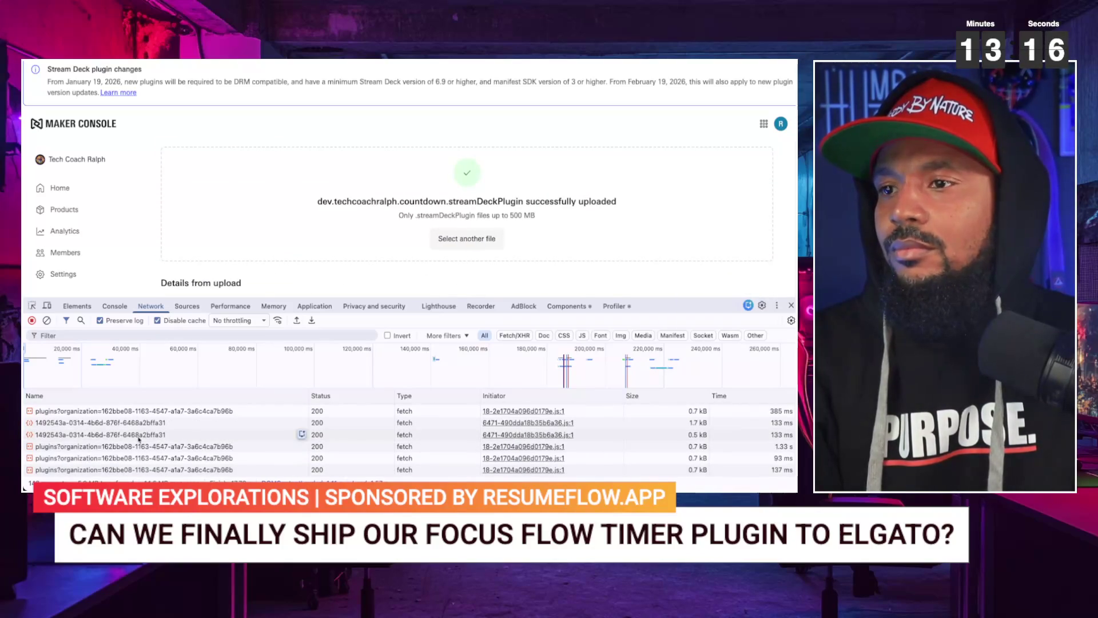
pyautogui.scroll(-1, 176, 292)
pyautogui.scroll(-2, 176, 292)
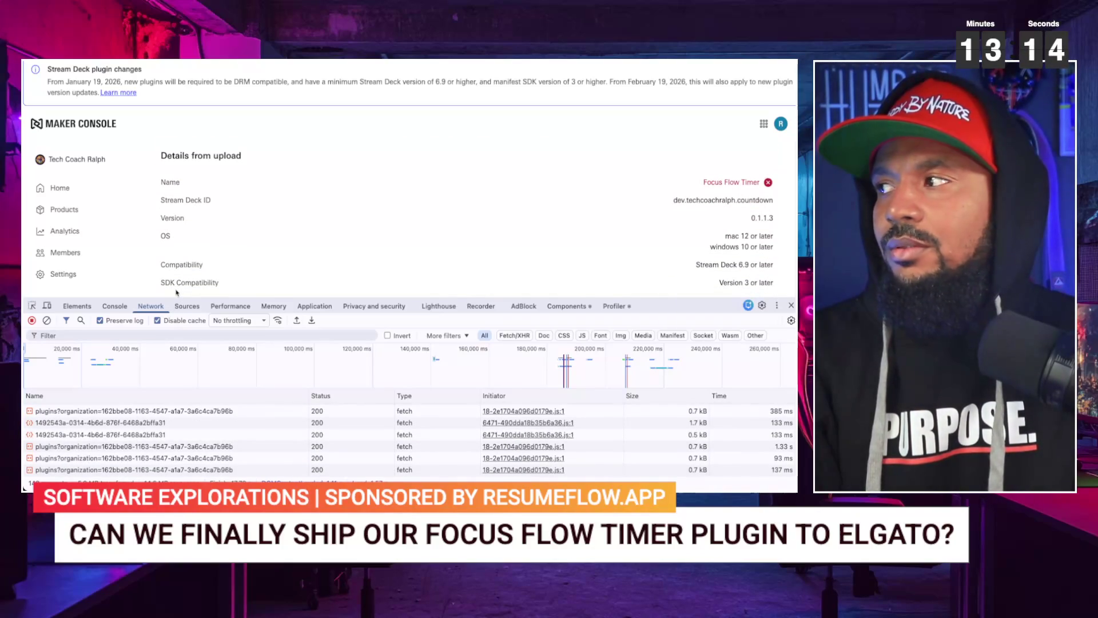
pyautogui.moveTo(768, 183)
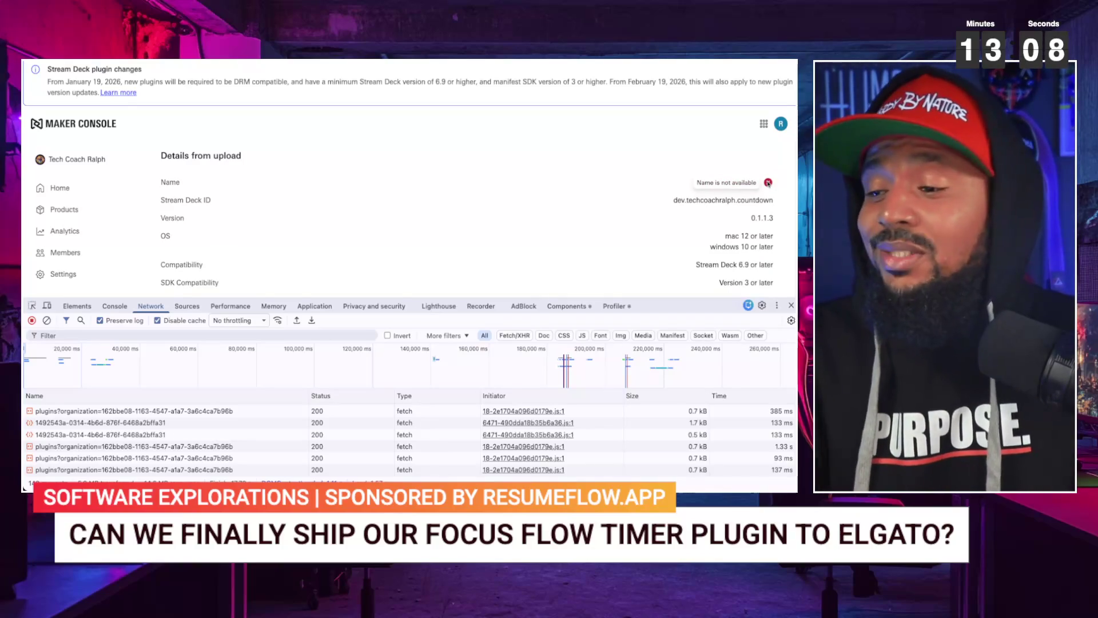
pyautogui.scroll(-3, 563, 225)
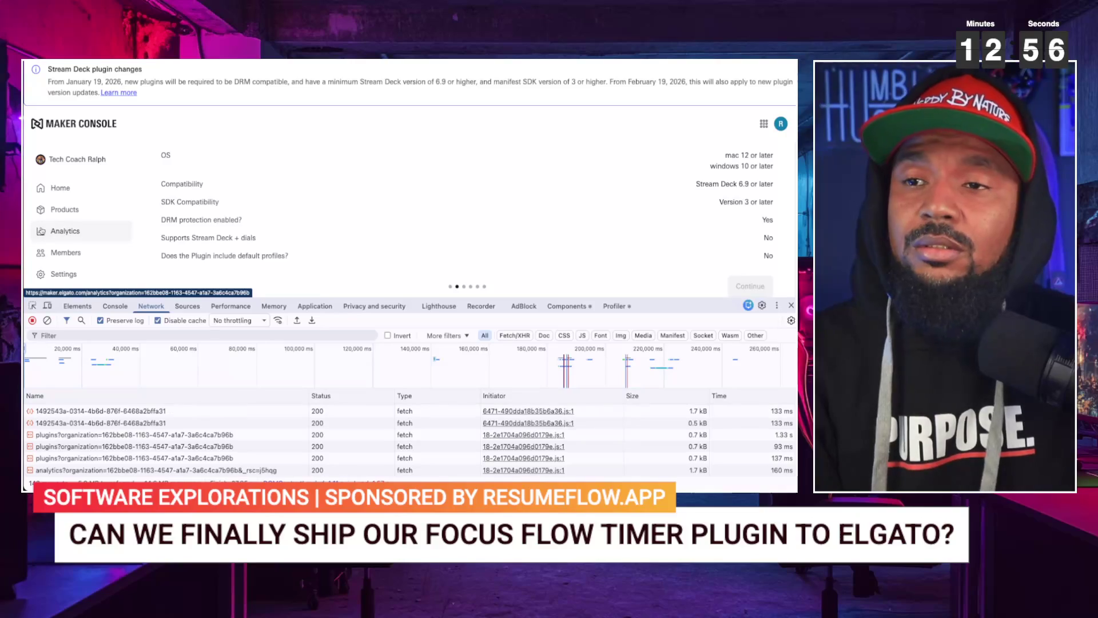
pyautogui.click(64, 209)
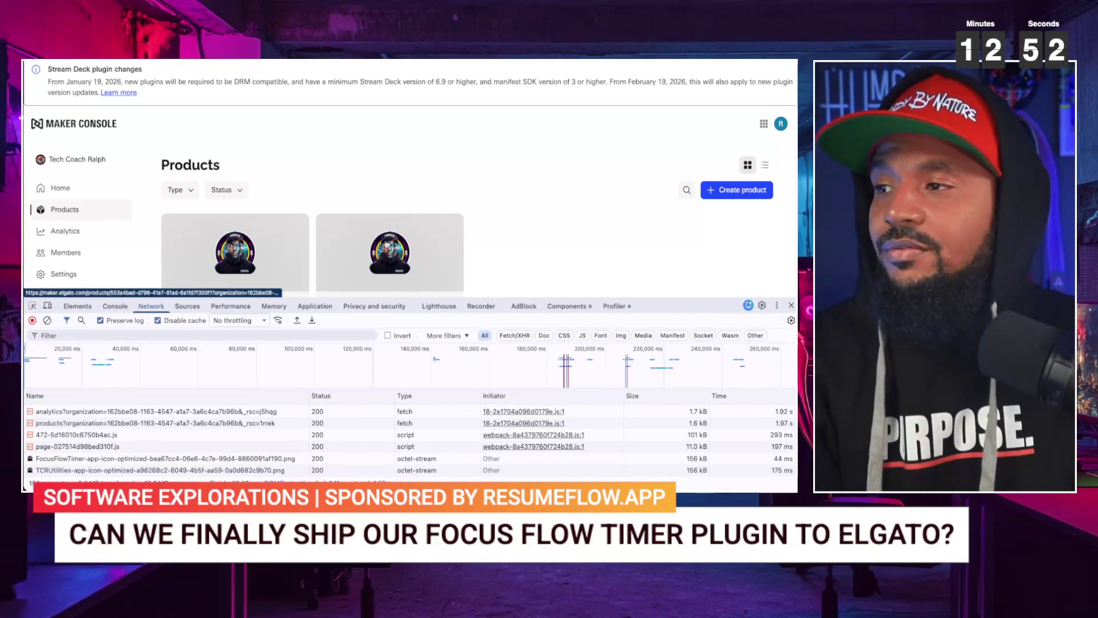
# - Scroll through Manage Organization down to Monetization and Maker Agreement, then return to Products
pyautogui.scroll(-2, 291, 240)
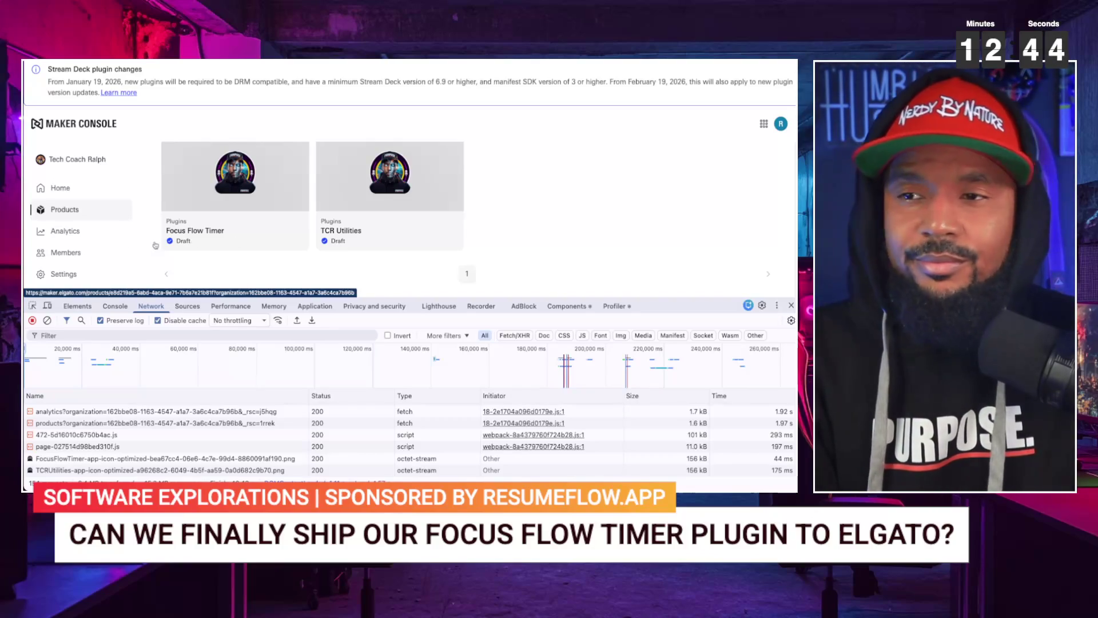
pyautogui.click(93, 275)
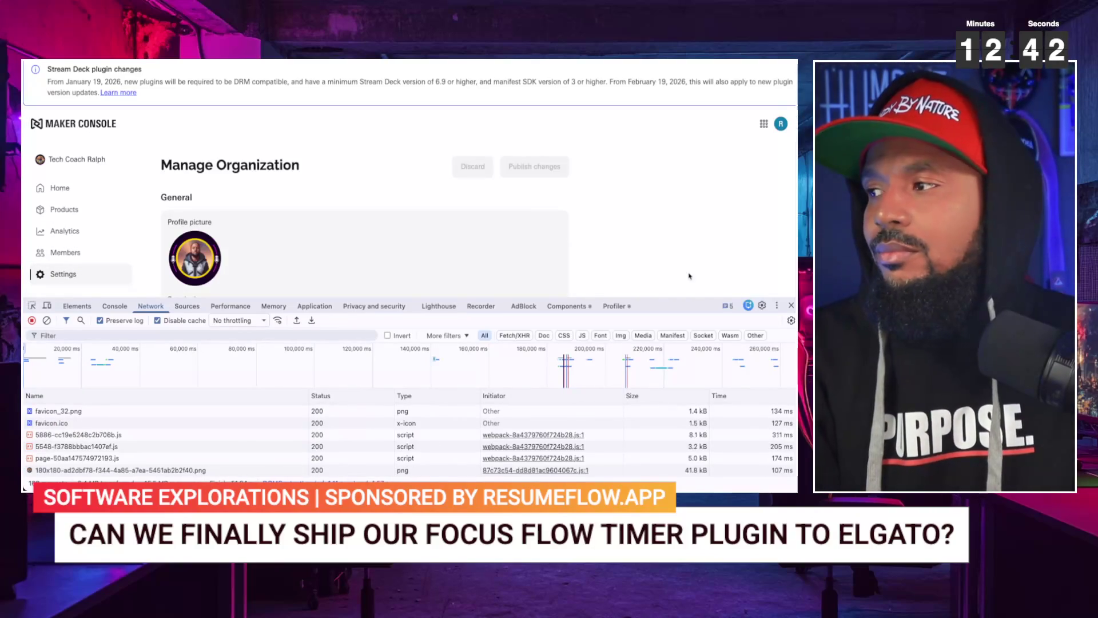
pyautogui.scroll(-5, 597, 226)
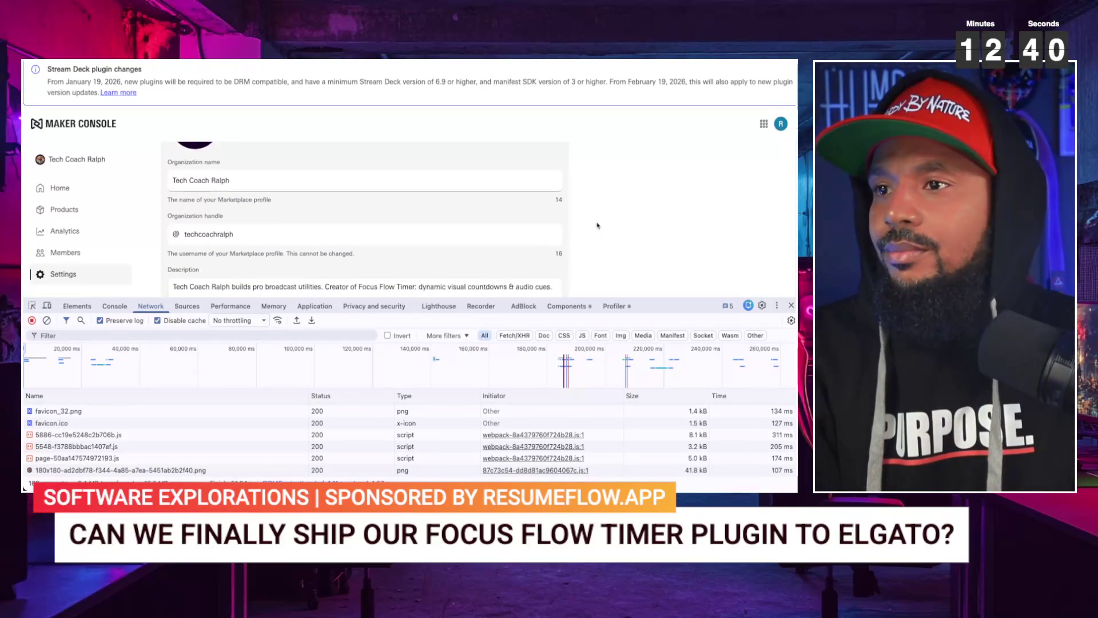
pyautogui.scroll(-3, 597, 226)
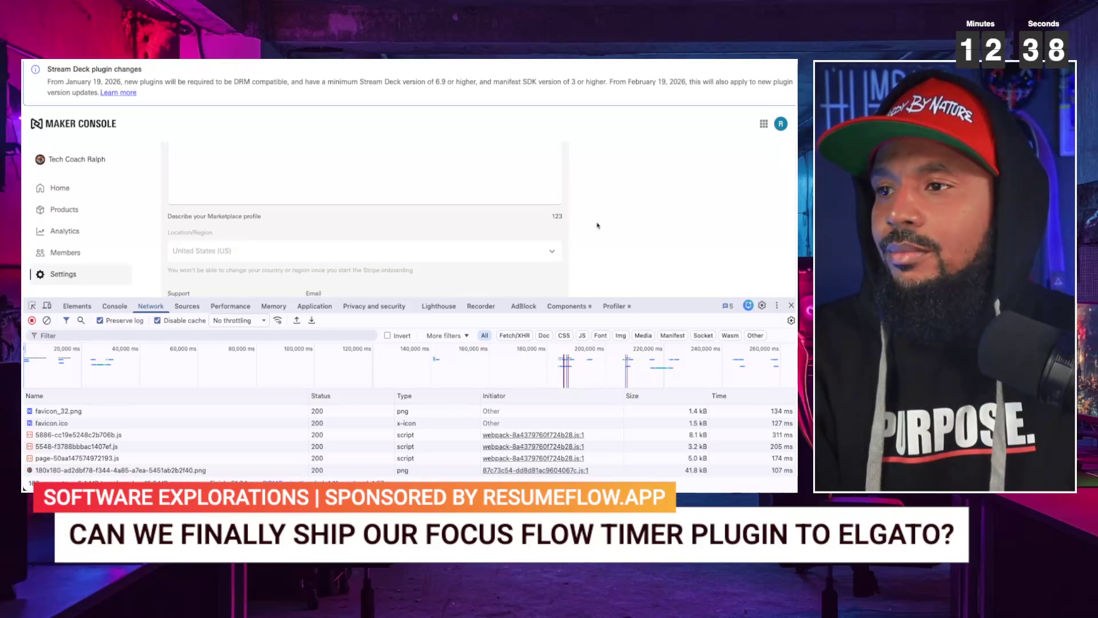
pyautogui.scroll(-5, 597, 225)
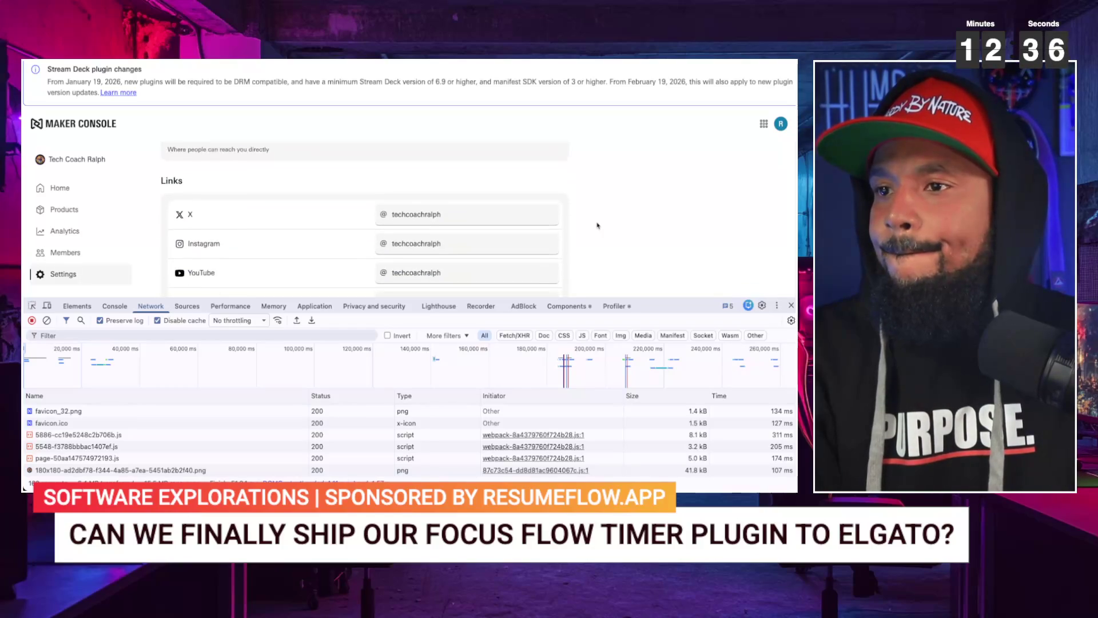
pyautogui.scroll(-2, 597, 225)
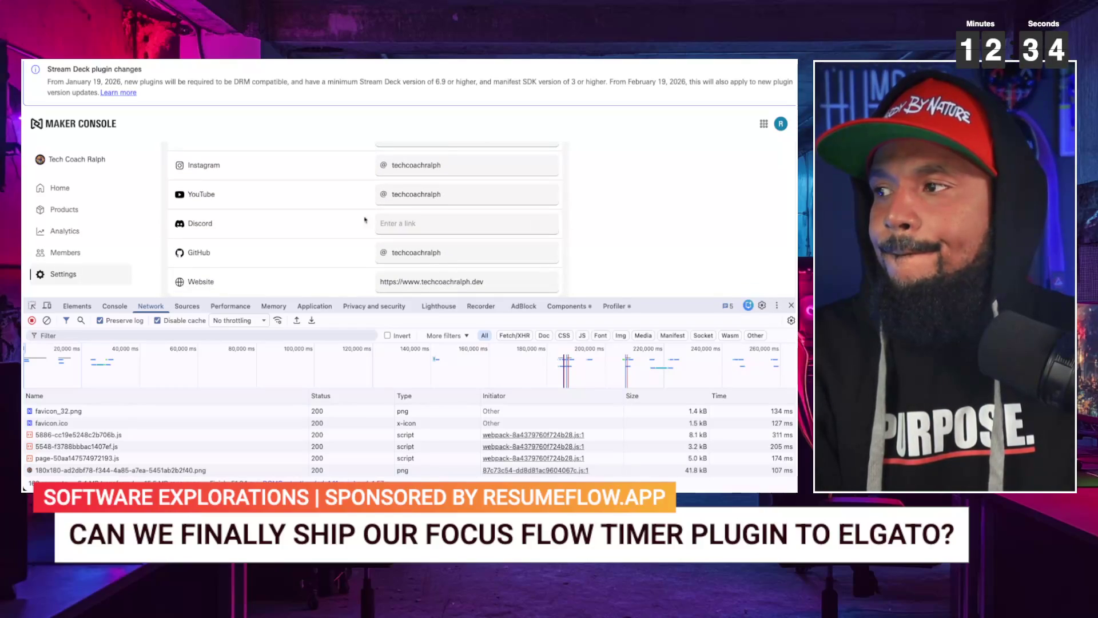
pyautogui.scroll(-3, 234, 234)
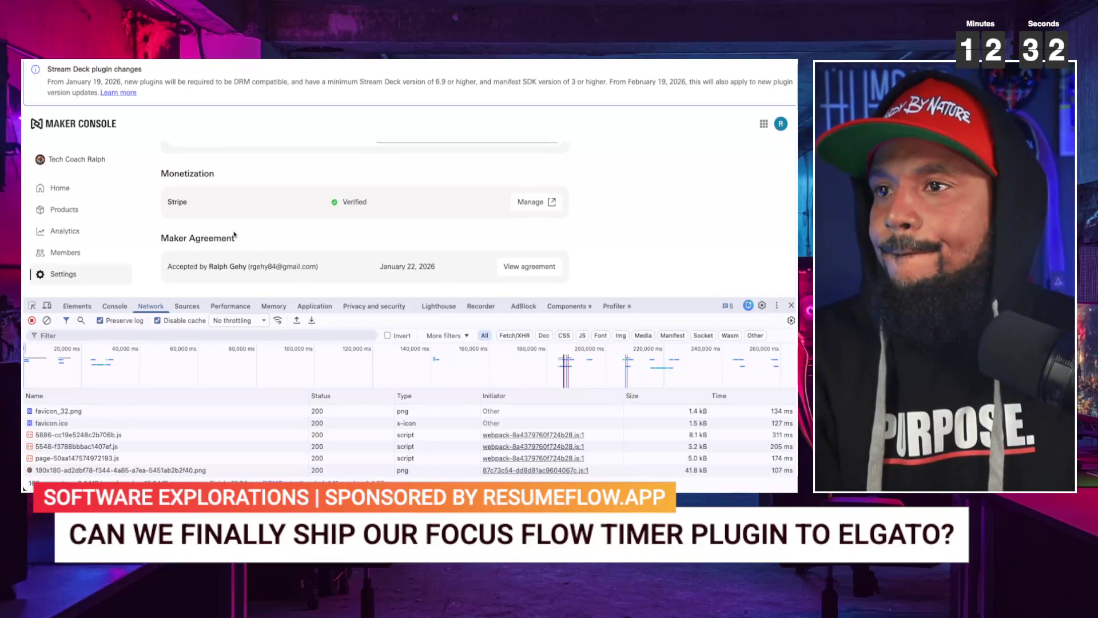
pyautogui.scroll(10, 234, 234)
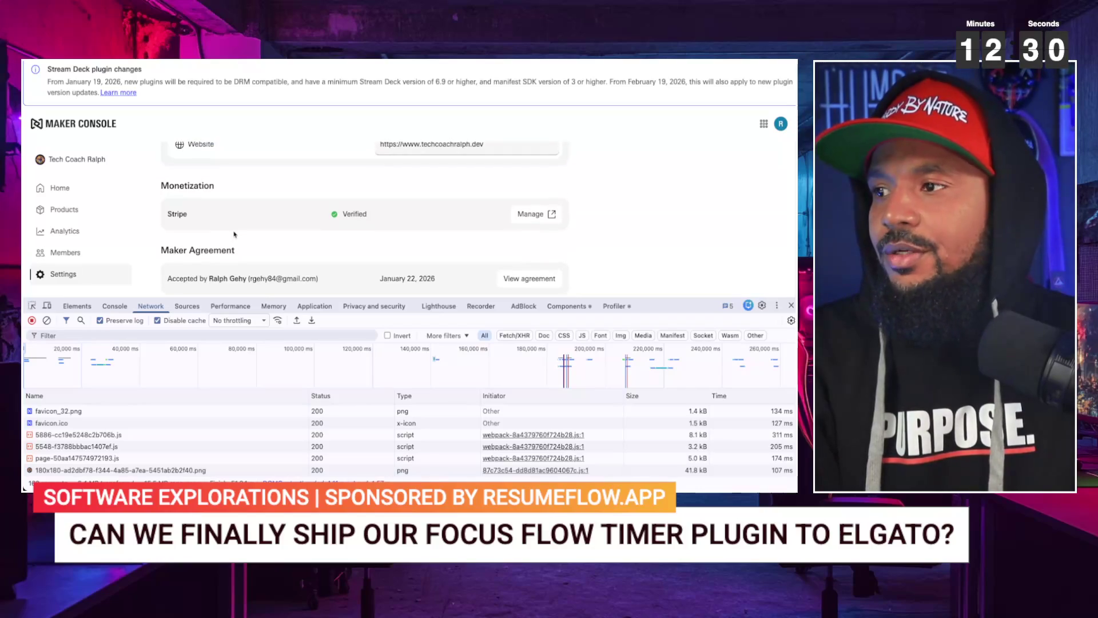
pyautogui.scroll(-5, 147, 188)
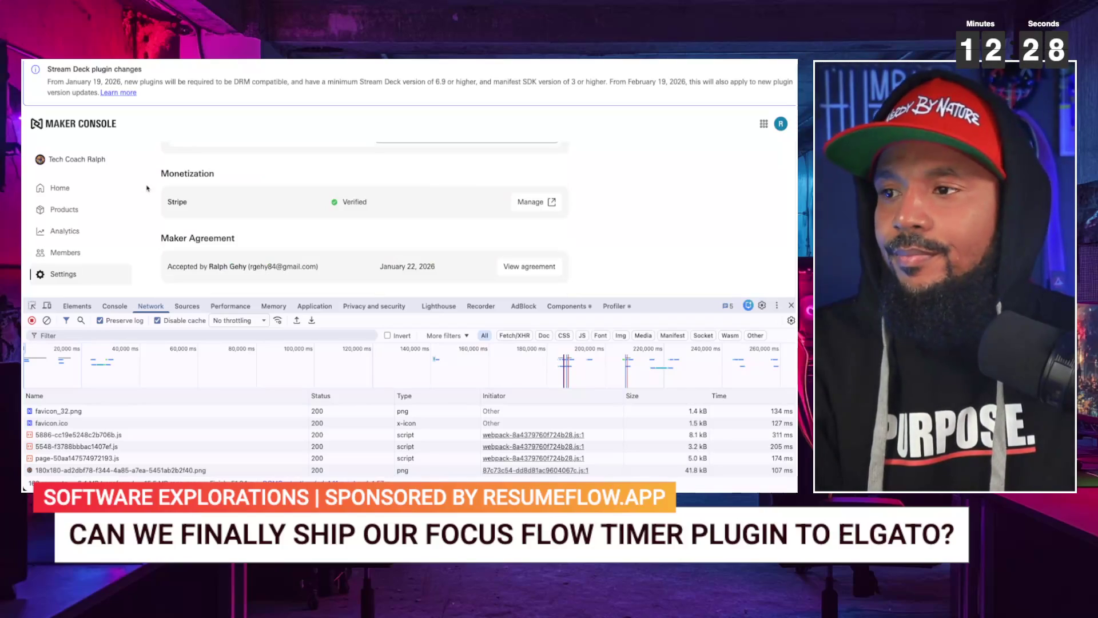
pyautogui.scroll(15, 154, 196)
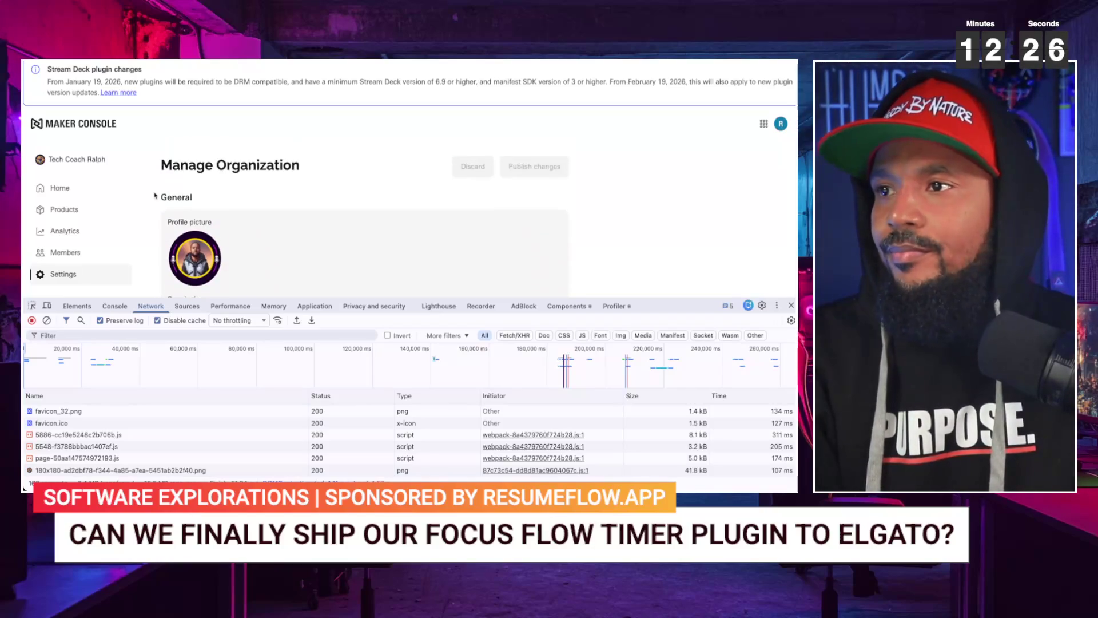
pyautogui.click(86, 210)
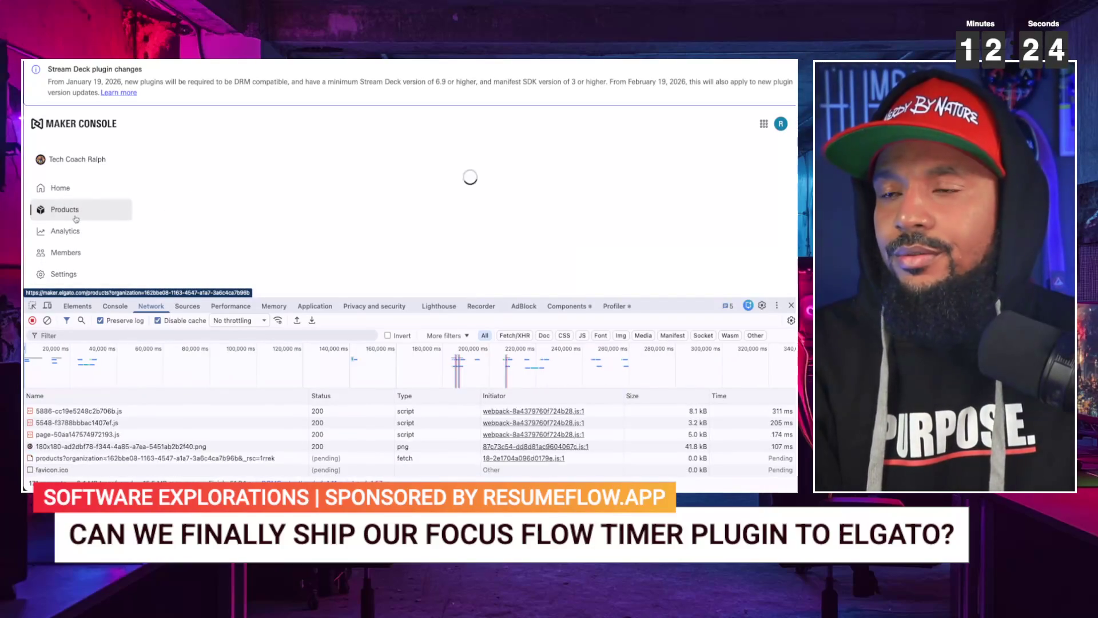
# - Close DevTools, open the Focus Flow Timer product page, and scroll to its description details
pyautogui.click(792, 306)
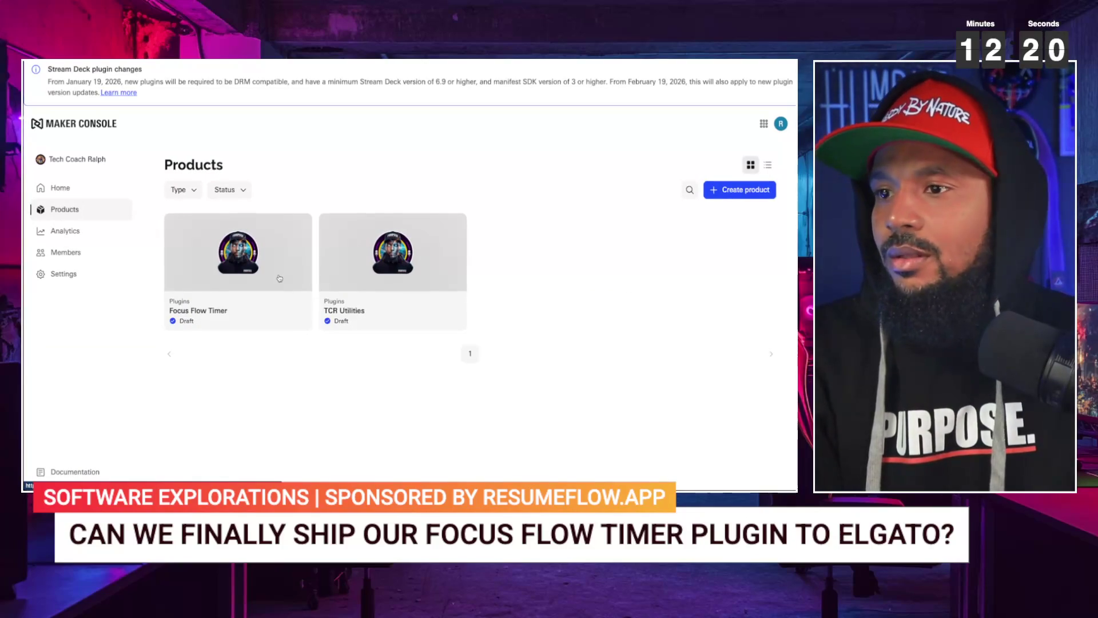
pyautogui.click(257, 267)
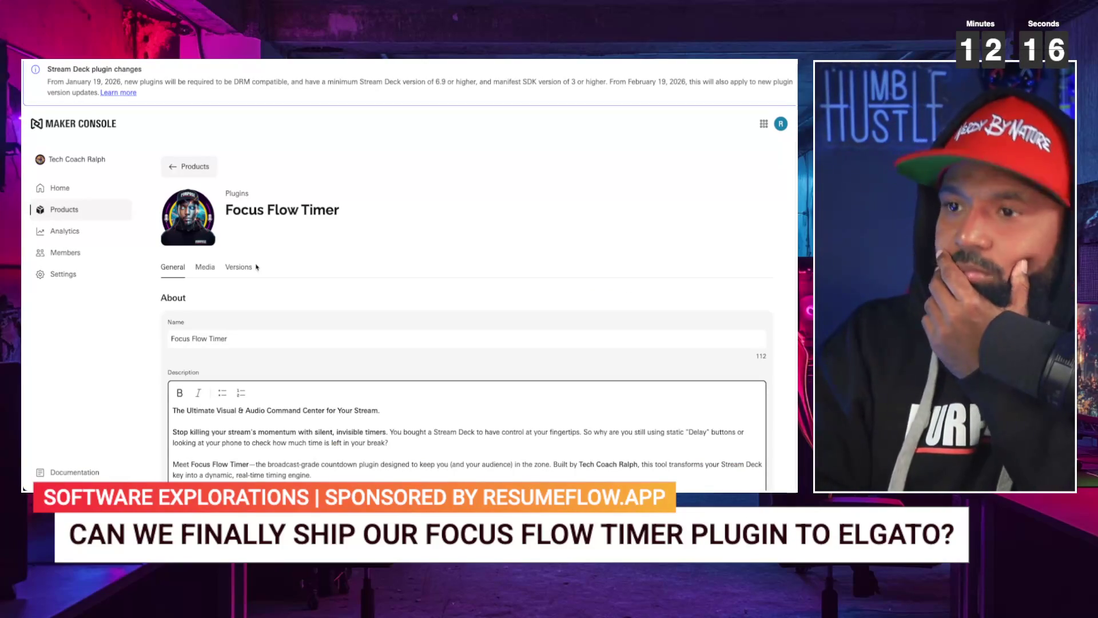
pyautogui.scroll(-10, 257, 266)
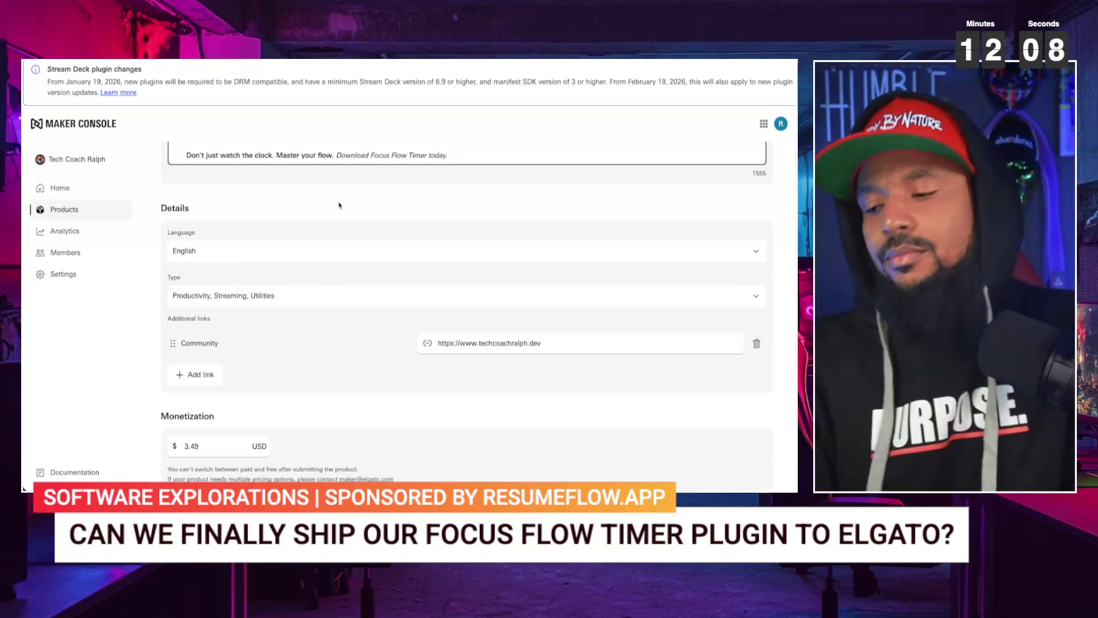
pyautogui.click(339, 205)
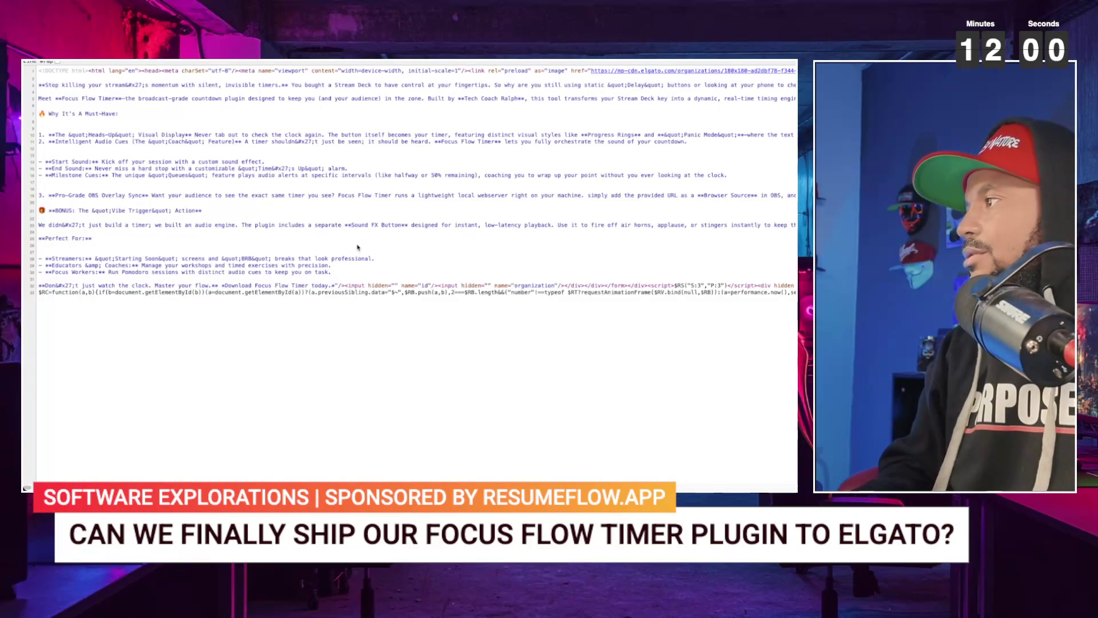
# - Search the page source for '<BUTTON' tags
pyautogui.hotkey('ctrl', 'f')
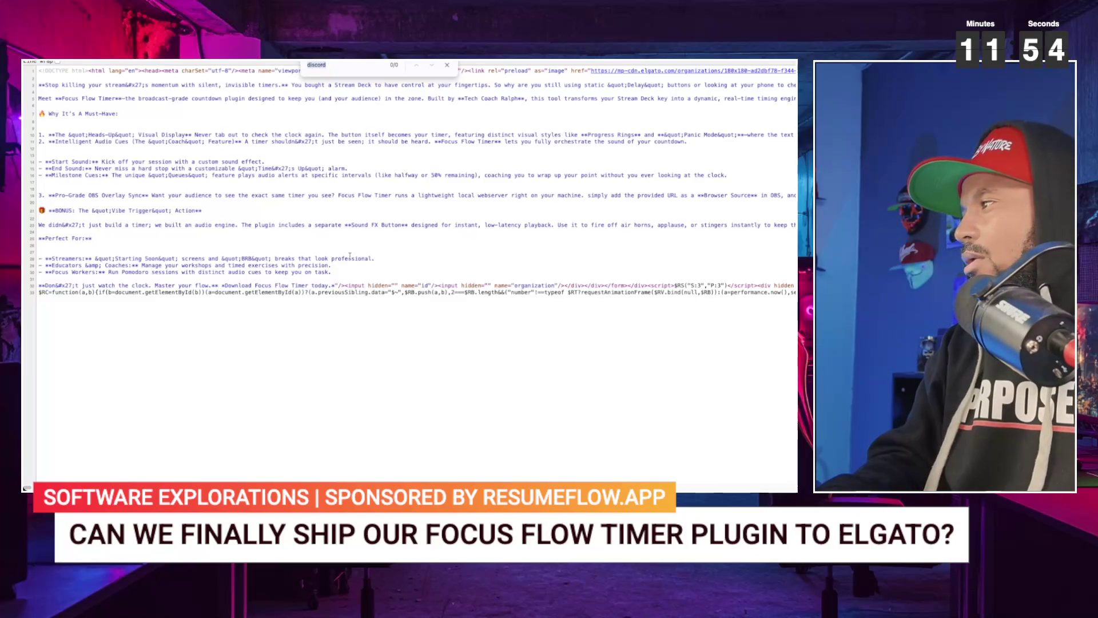
pyautogui.hscroll(8, 387, 300)
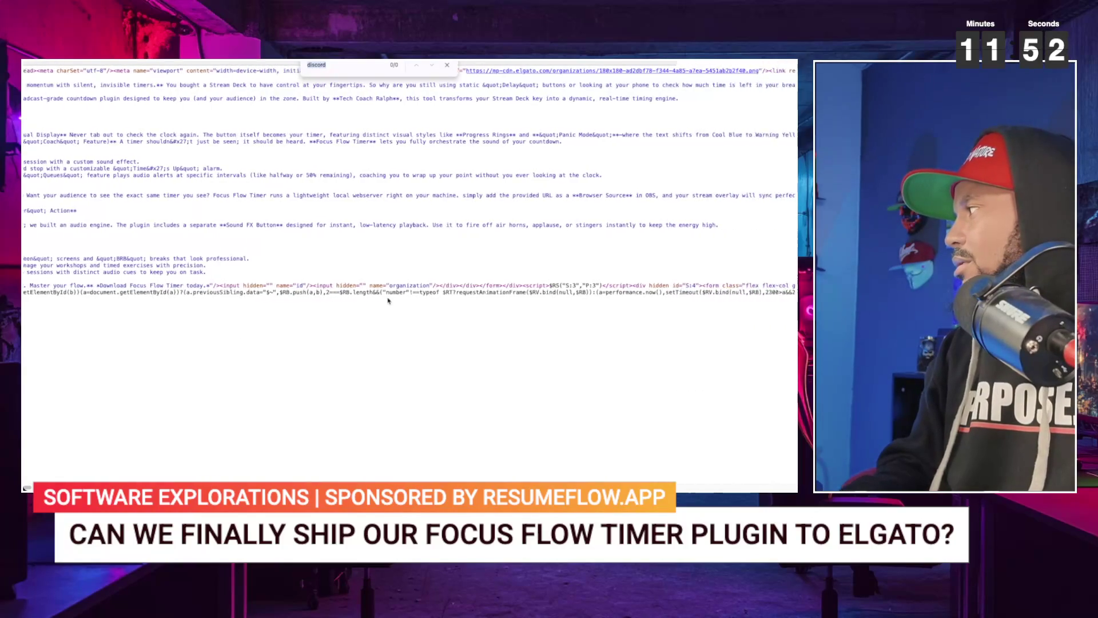
pyautogui.hscroll(10, 388, 300)
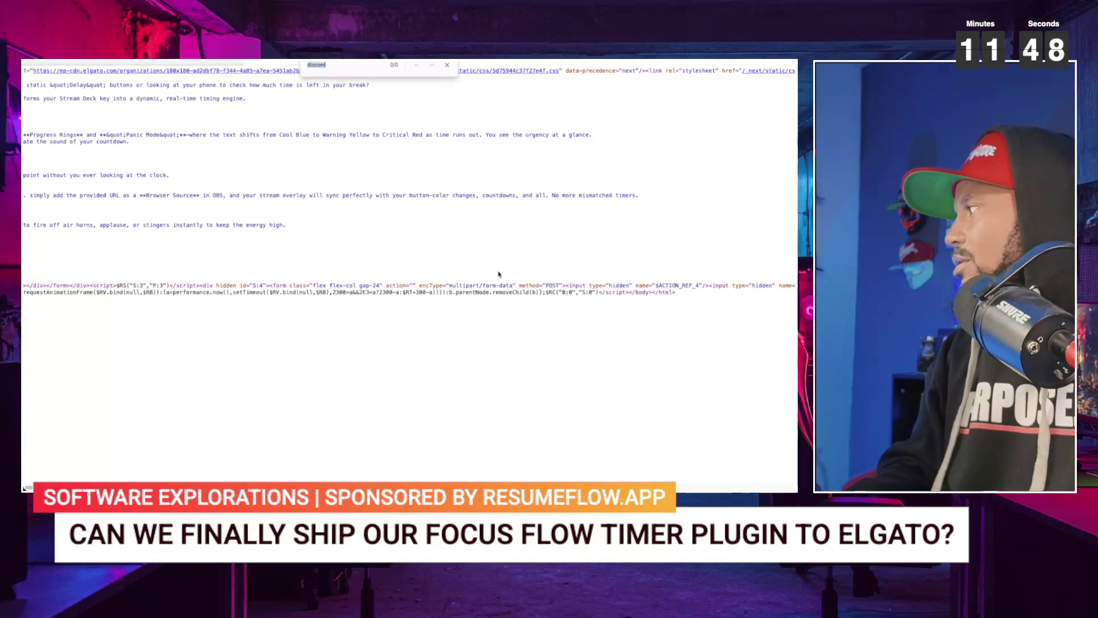
pyautogui.hscroll(4, 499, 276)
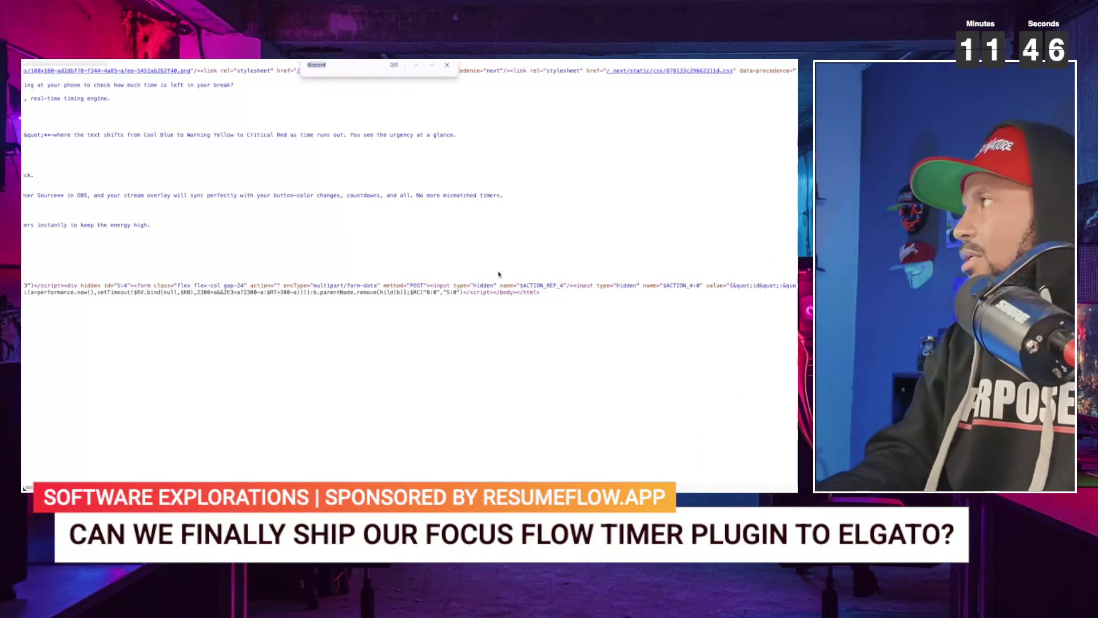
pyautogui.write('BUTTON')
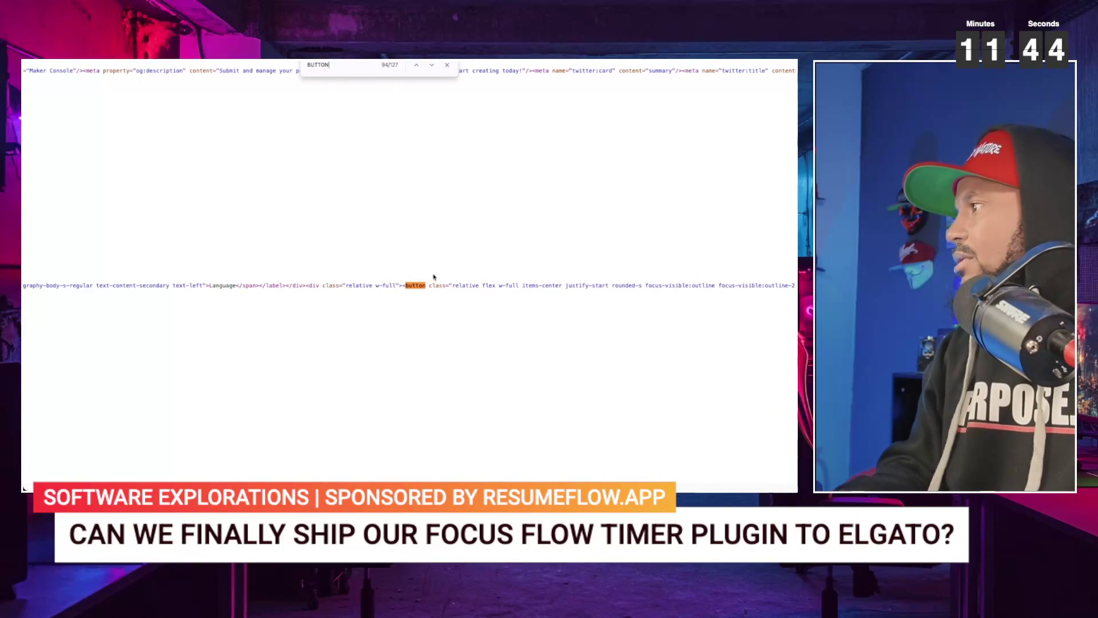
pyautogui.hscroll(6, 410, 291)
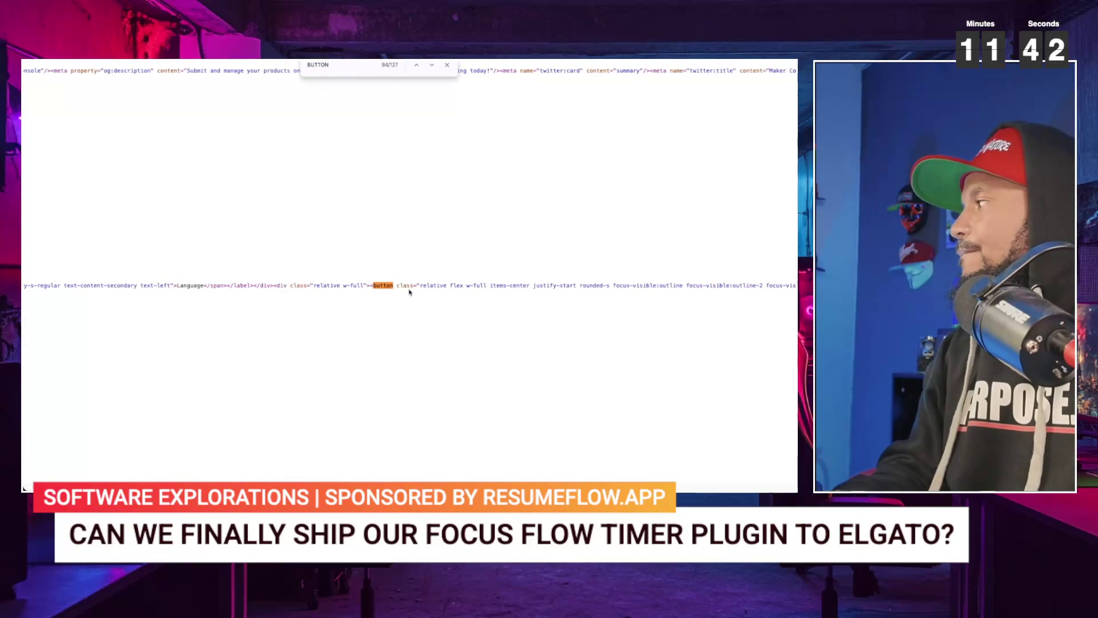
pyautogui.hscroll(-3, 409, 291)
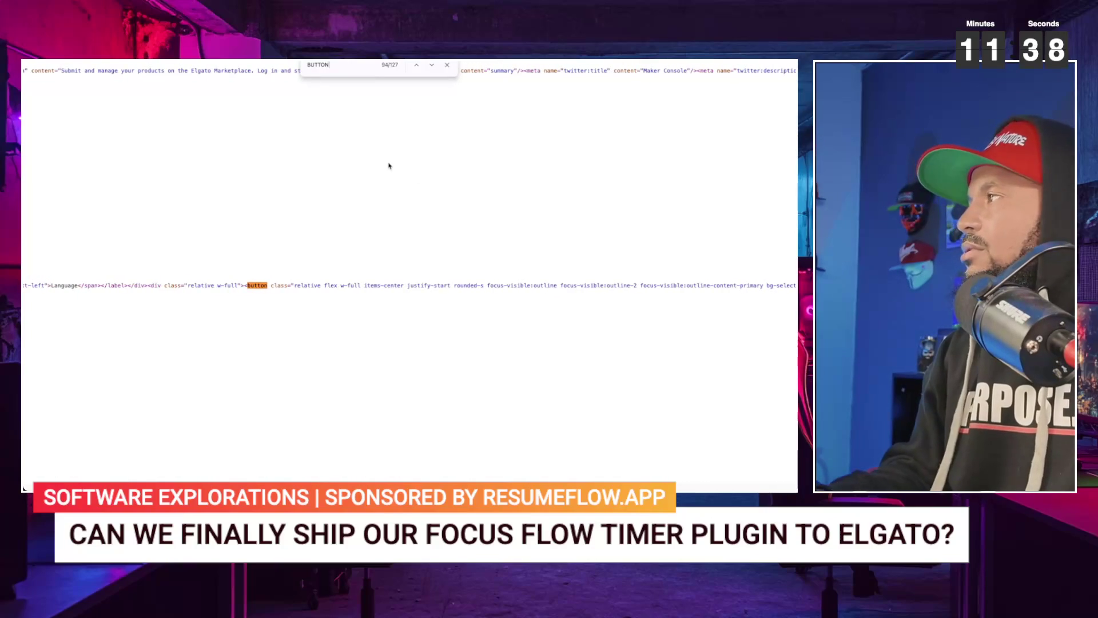
pyautogui.write('<')
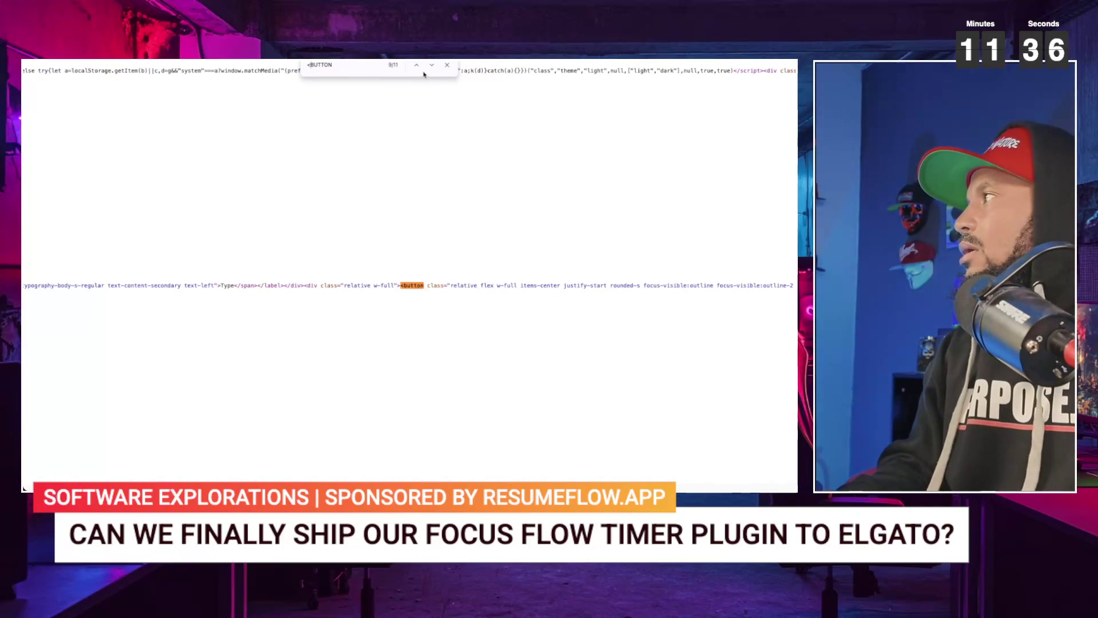
# - Cycle through the <BUTTON matches, then close the source tab to return to the product page
pyautogui.click(417, 66)
pyautogui.click(429, 67)
pyautogui.click(429, 67)
pyautogui.click(429, 67)
pyautogui.hscroll(10, 389, 215)
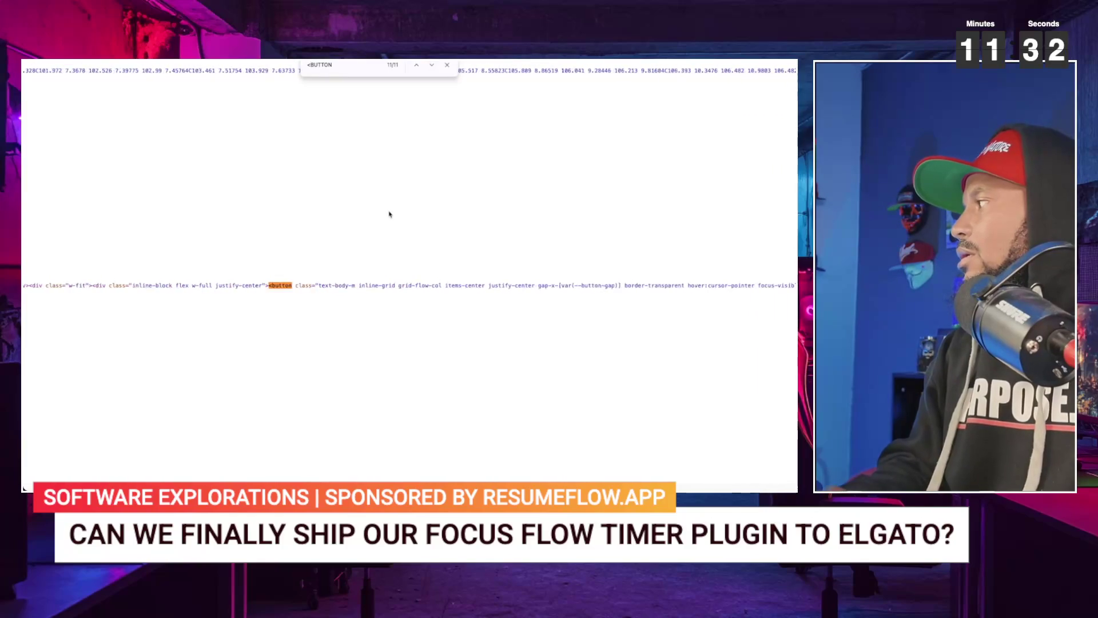
pyautogui.hscroll(3, 389, 214)
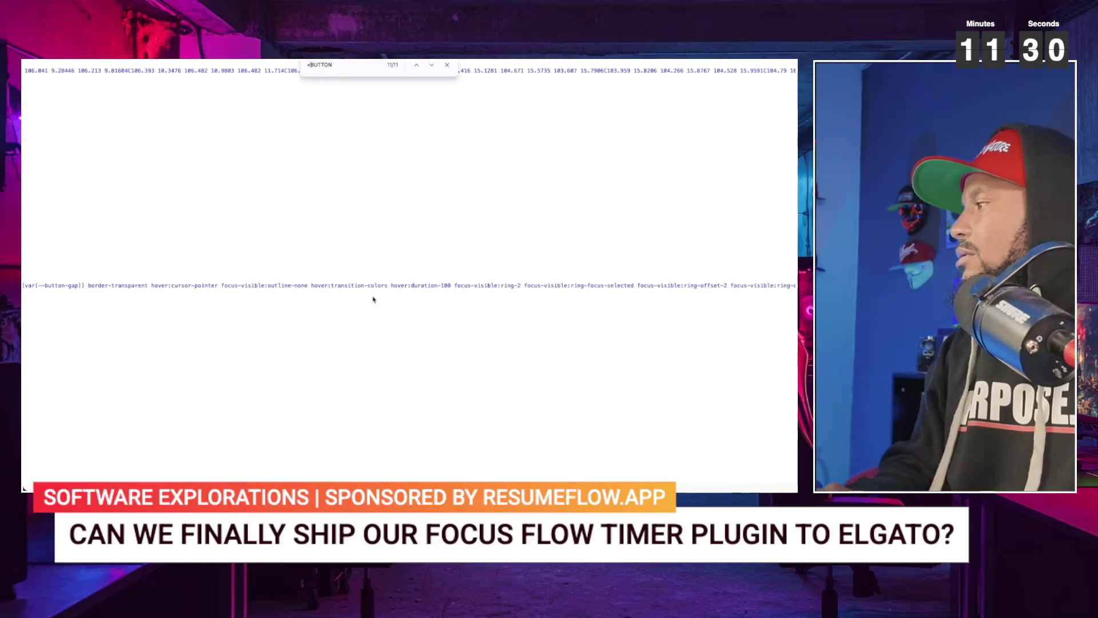
pyautogui.hscroll(10, 373, 299)
pyautogui.hscroll(2, 373, 299)
pyautogui.hscroll(-1, 373, 299)
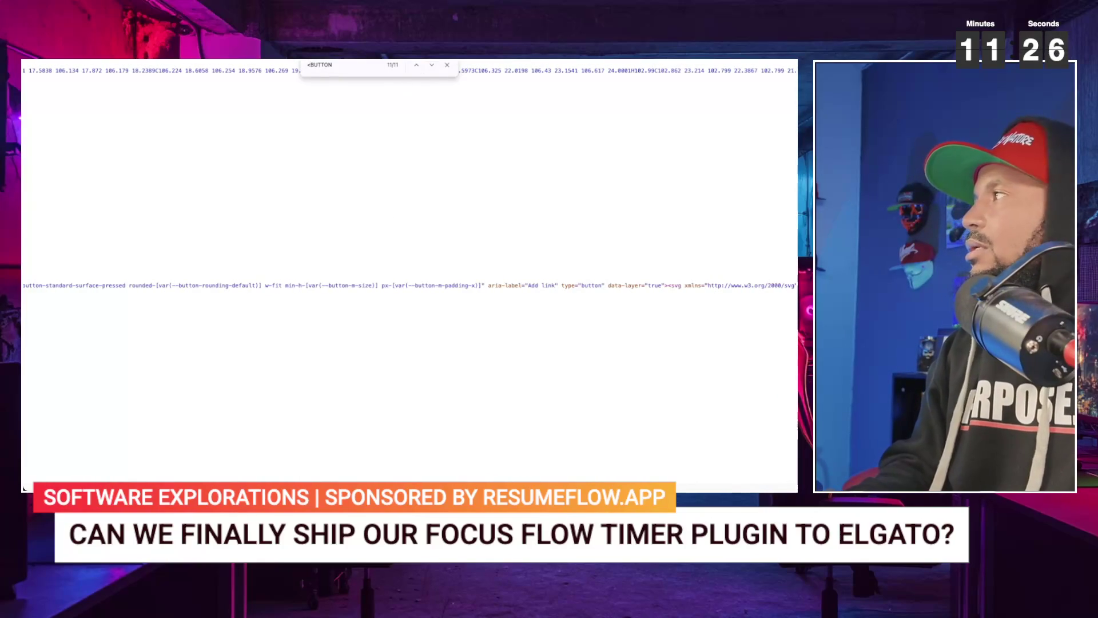
pyautogui.hotkey('ctrl', 'w')
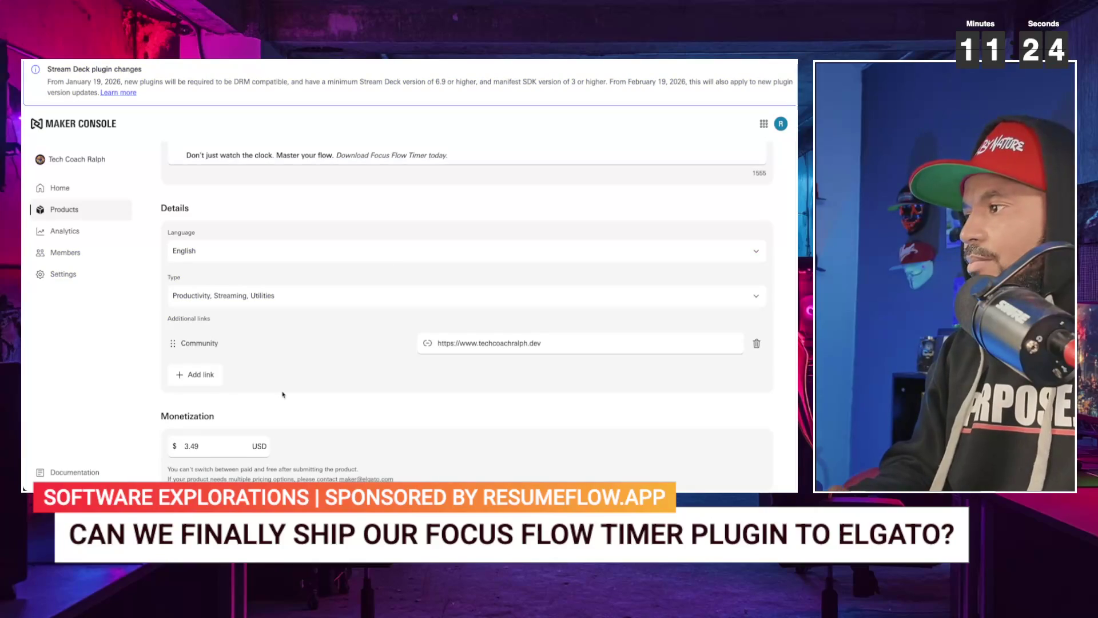
# - Open the element inspector on the Focus Flow Timer product page with Super+Alt+I
pyautogui.scroll(4, 256, 417)
pyautogui.scroll(-4, 255, 417)
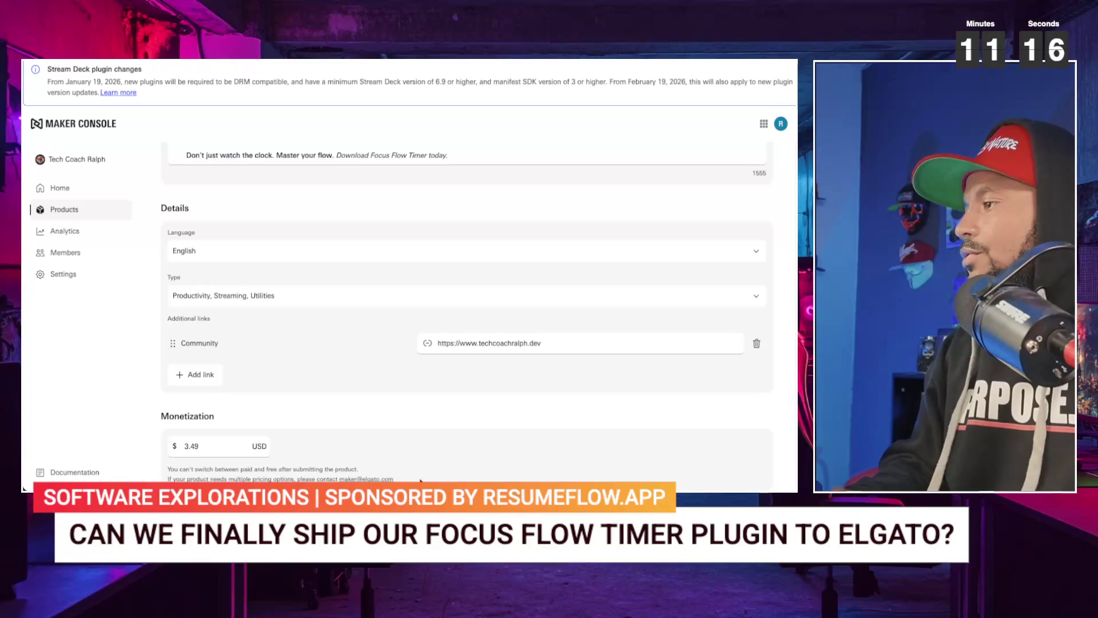
pyautogui.press('super+alt+i')
pyautogui.scroll(4, 350, 284)
pyautogui.scroll(-4, 350, 284)
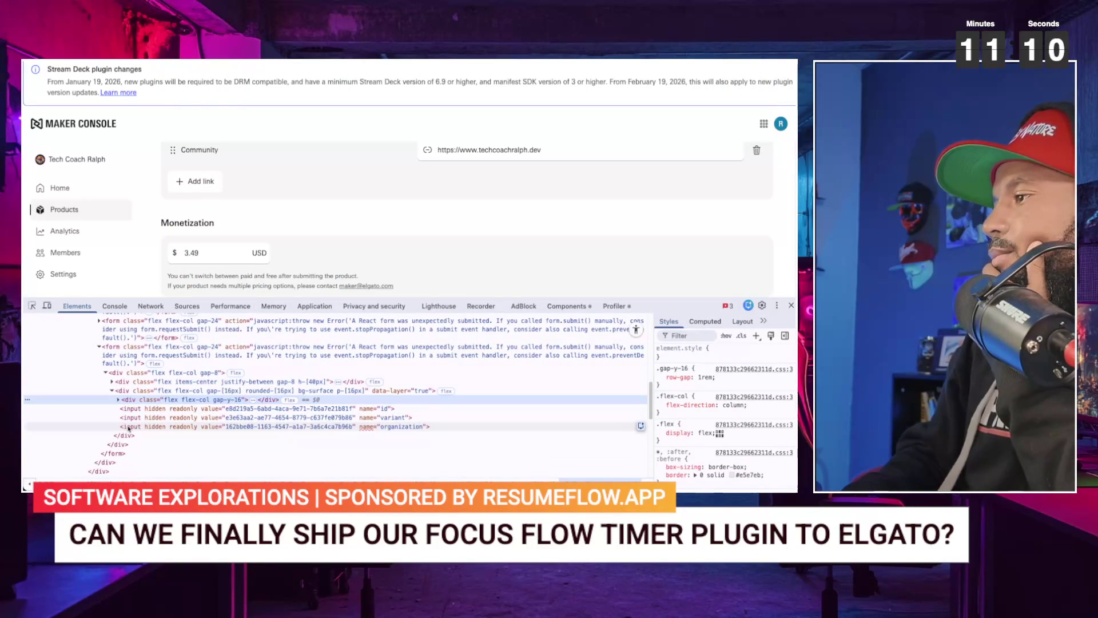
# - Select the form node holding the hidden id, variant and organization inputs
pyautogui.scroll(-2, 129, 430)
pyautogui.scroll(-2, 129, 430)
pyautogui.scroll(3, 130, 430)
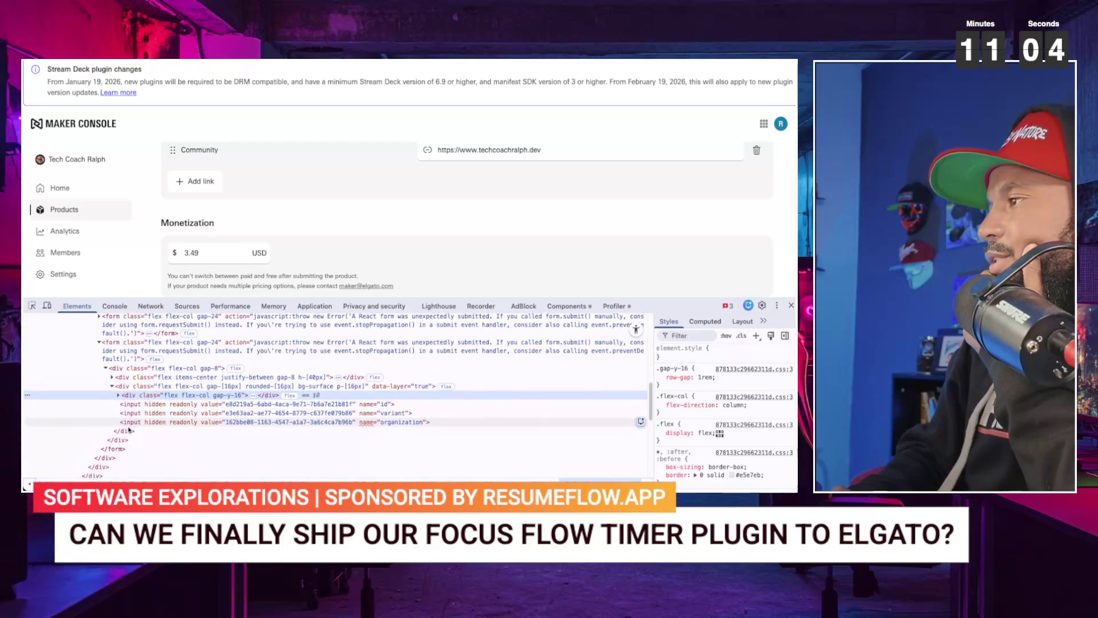
pyautogui.click(207, 354)
pyautogui.scroll(1, 208, 355)
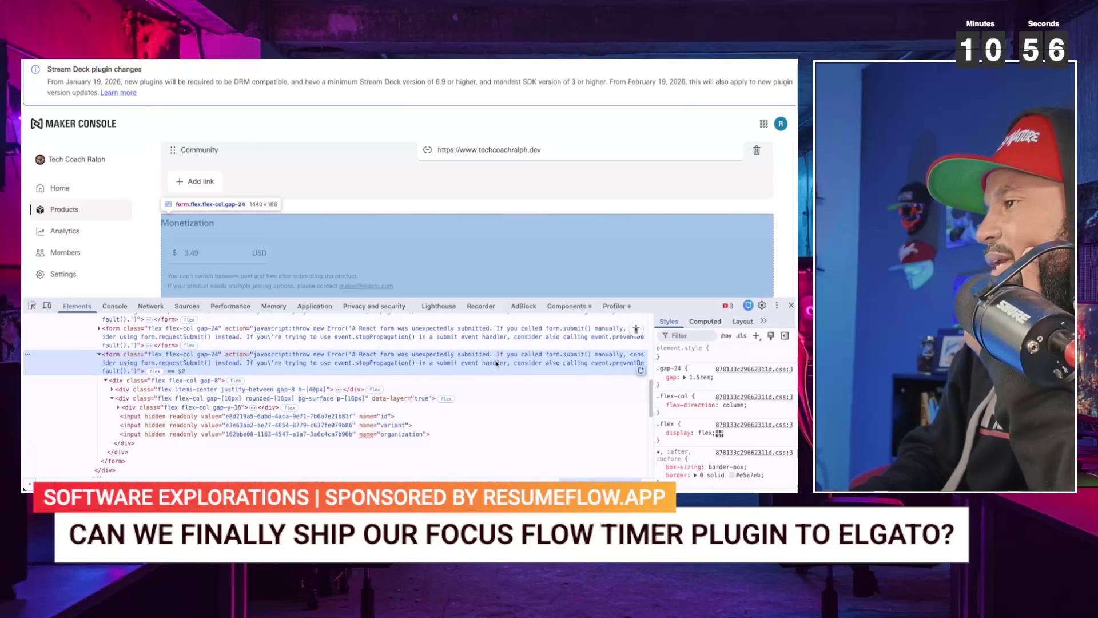
pyautogui.scroll(4, 491, 363)
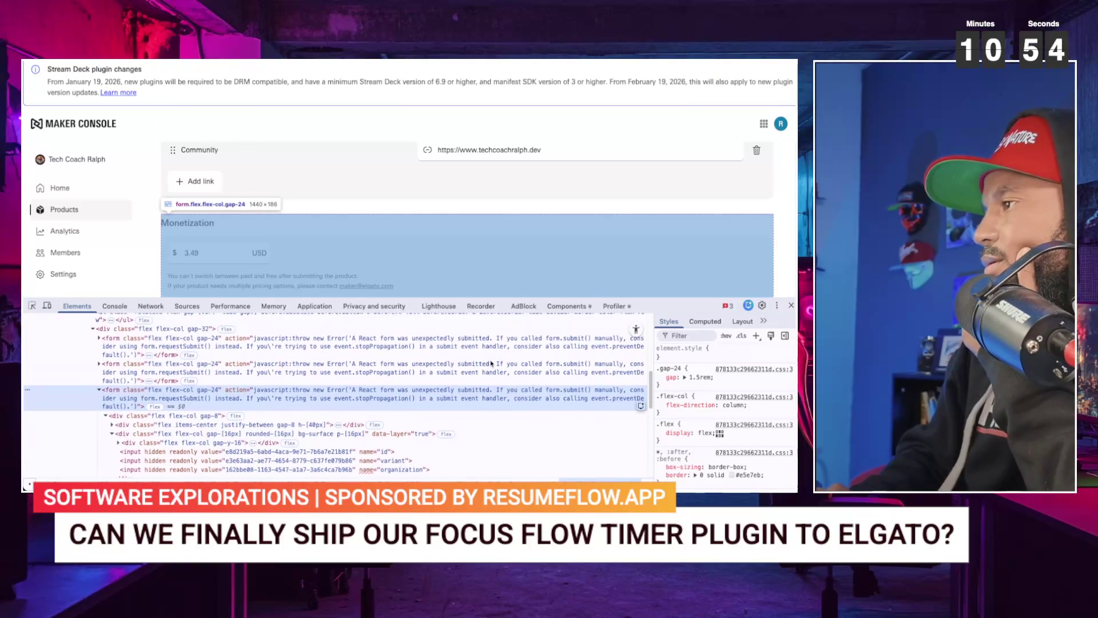
pyautogui.click(459, 353)
# - Inspect the tabs list, justify-between div and Products link elements in the tree
pyautogui.scroll(4, 459, 355)
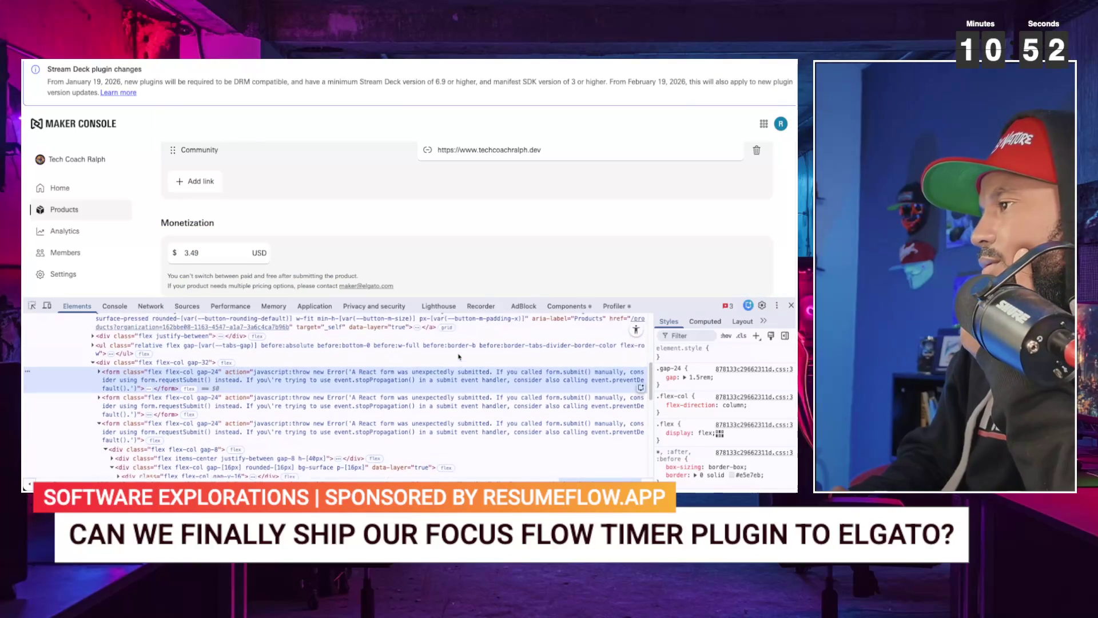
pyautogui.scroll(6, 460, 355)
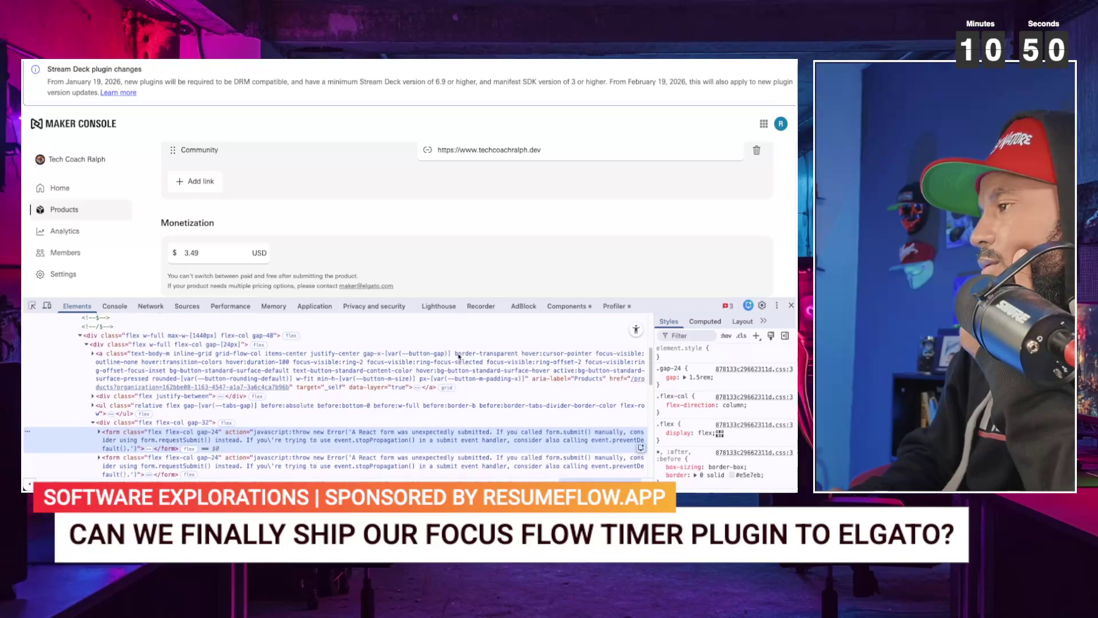
pyautogui.scroll(6, 458, 356)
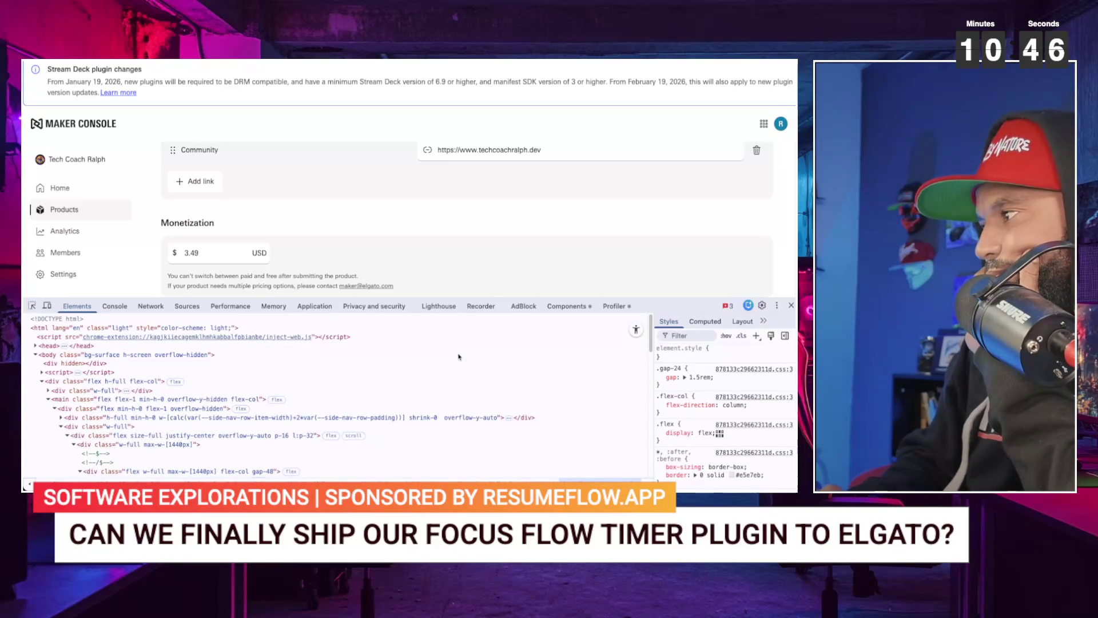
pyautogui.scroll(-7, 458, 357)
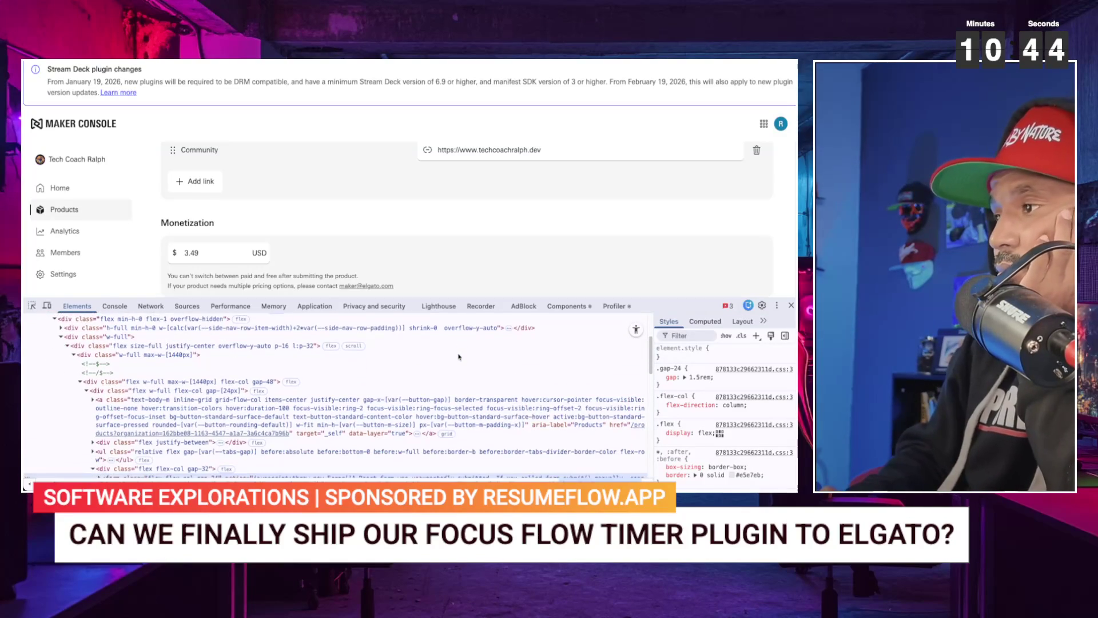
pyautogui.scroll(-4, 458, 357)
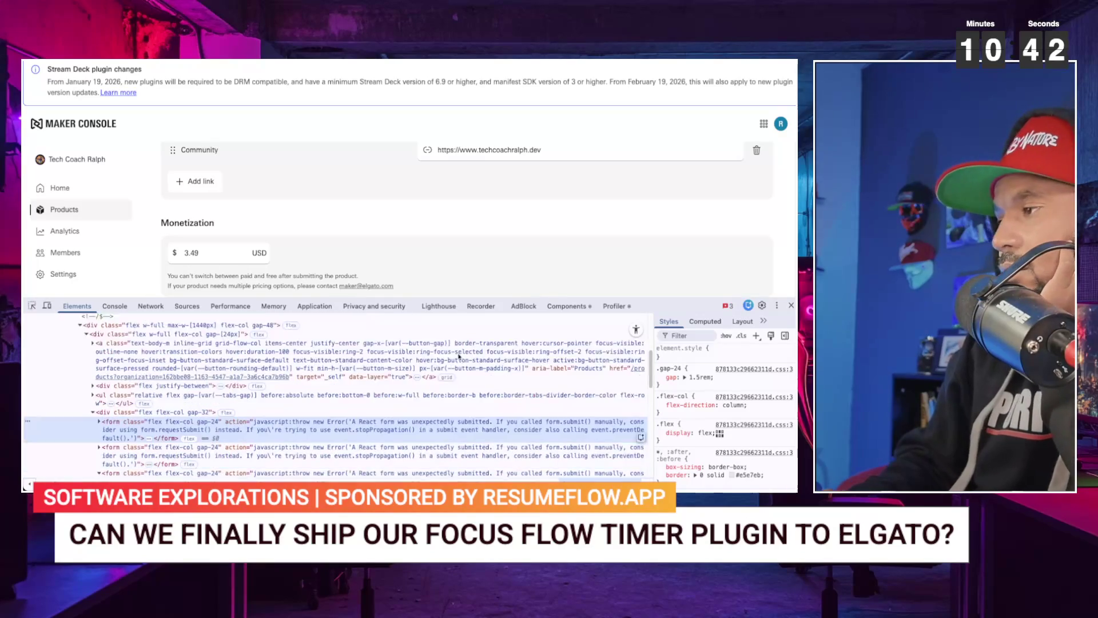
pyautogui.scroll(-10, 458, 357)
pyautogui.scroll(-10, 458, 357)
pyautogui.scroll(15, 458, 357)
pyautogui.scroll(3, 458, 357)
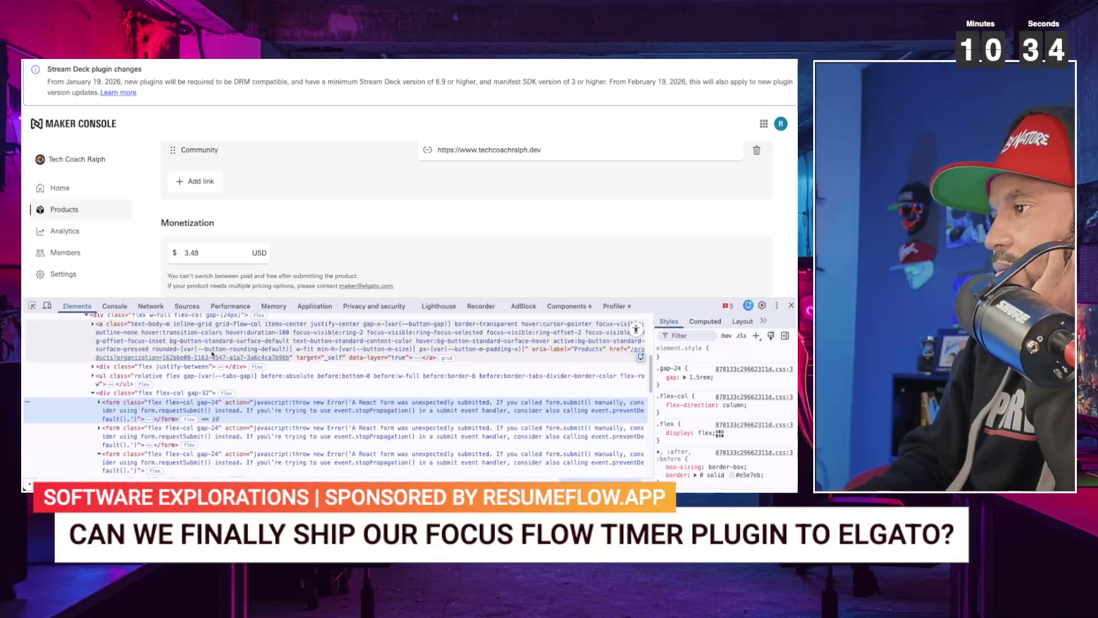
pyautogui.click(130, 382)
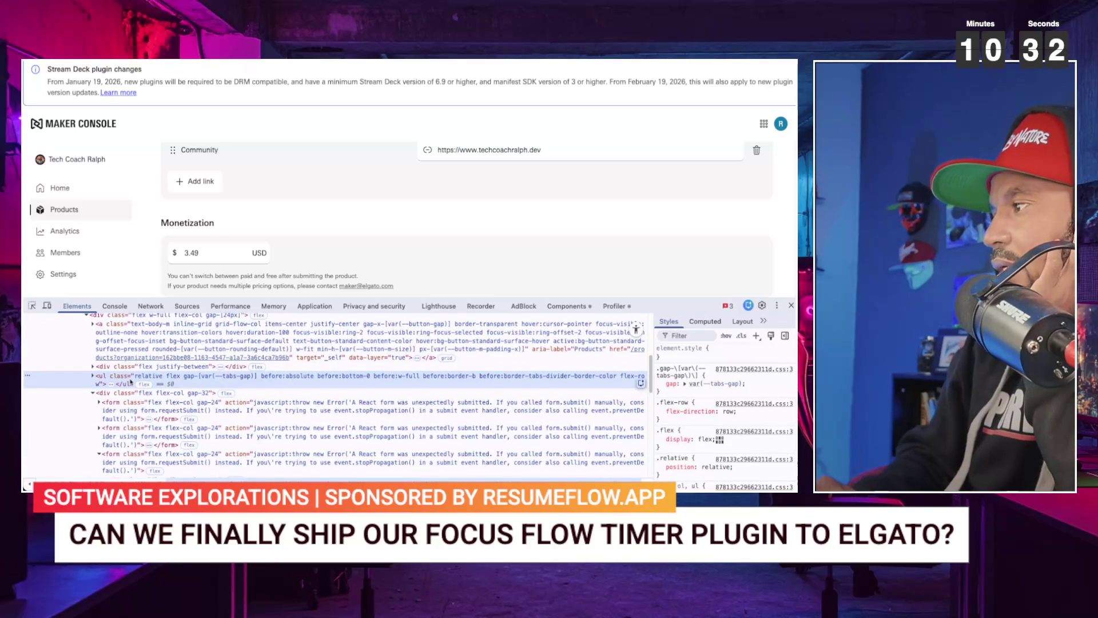
pyautogui.click(131, 366)
pyautogui.click(139, 342)
# - Select the product form element and open the DOM search bar
pyautogui.scroll(2, 139, 341)
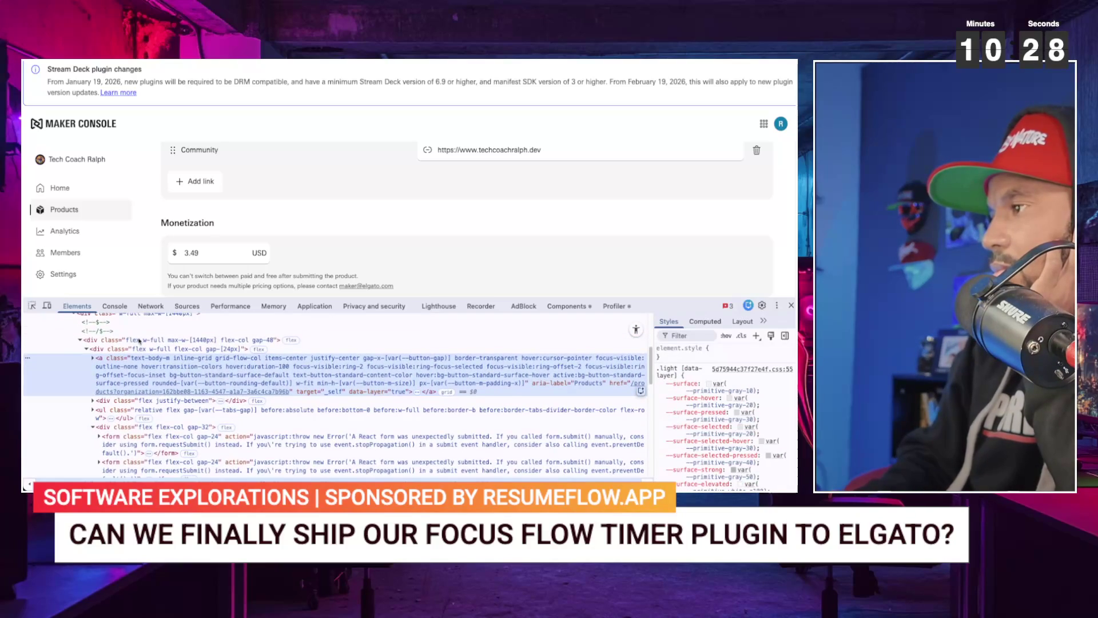
pyautogui.scroll(1, 140, 341)
pyautogui.scroll(-4, 120, 361)
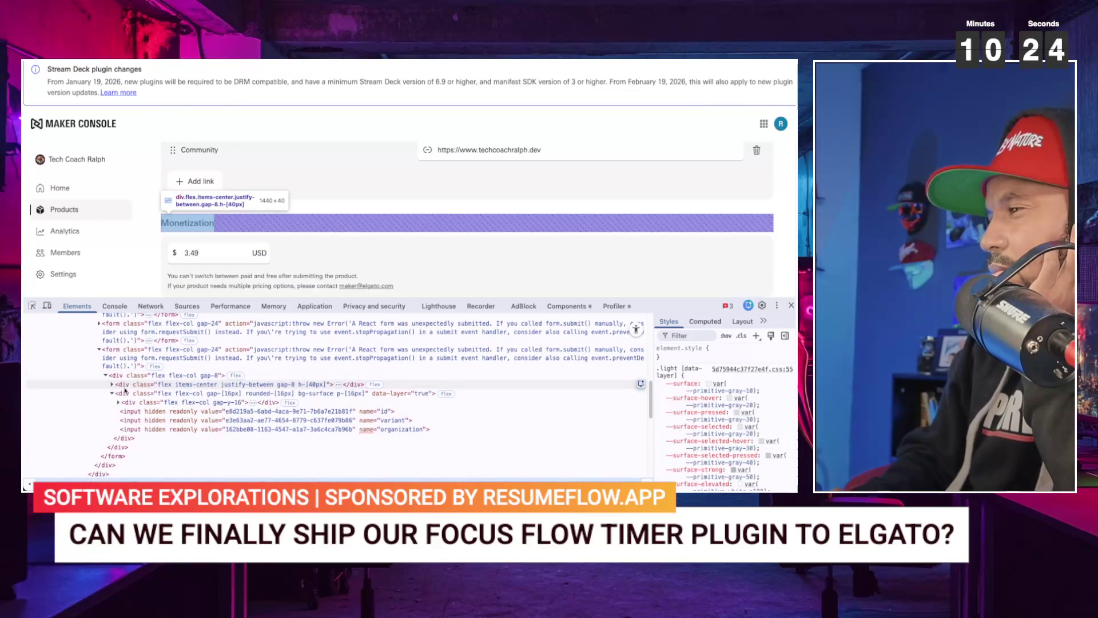
pyautogui.click(121, 350)
pyautogui.hotkey('ctrl', 'f')
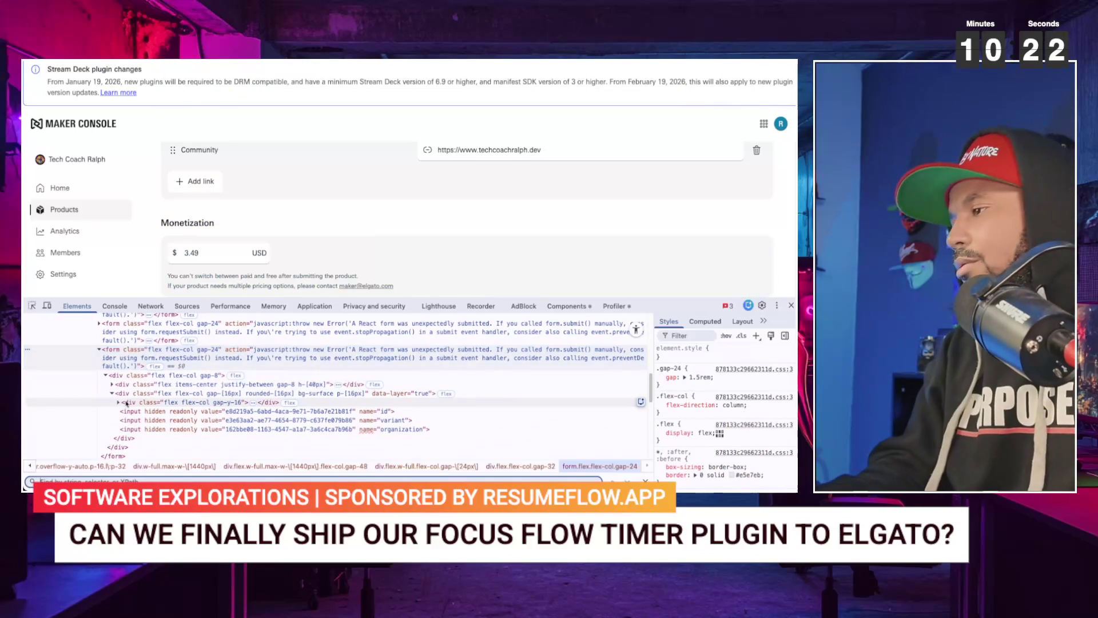
# - Search the DOM for 'button', then inspect the Switch apps button, apps switcher and Add link icon
pyautogui.write('button')
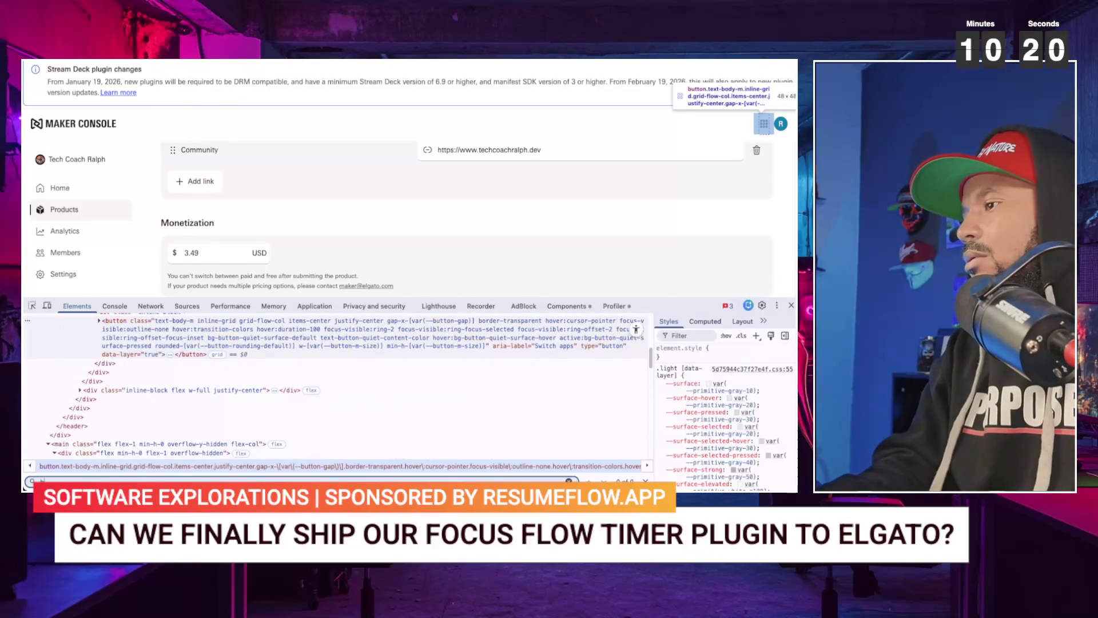
pyautogui.write('utton')
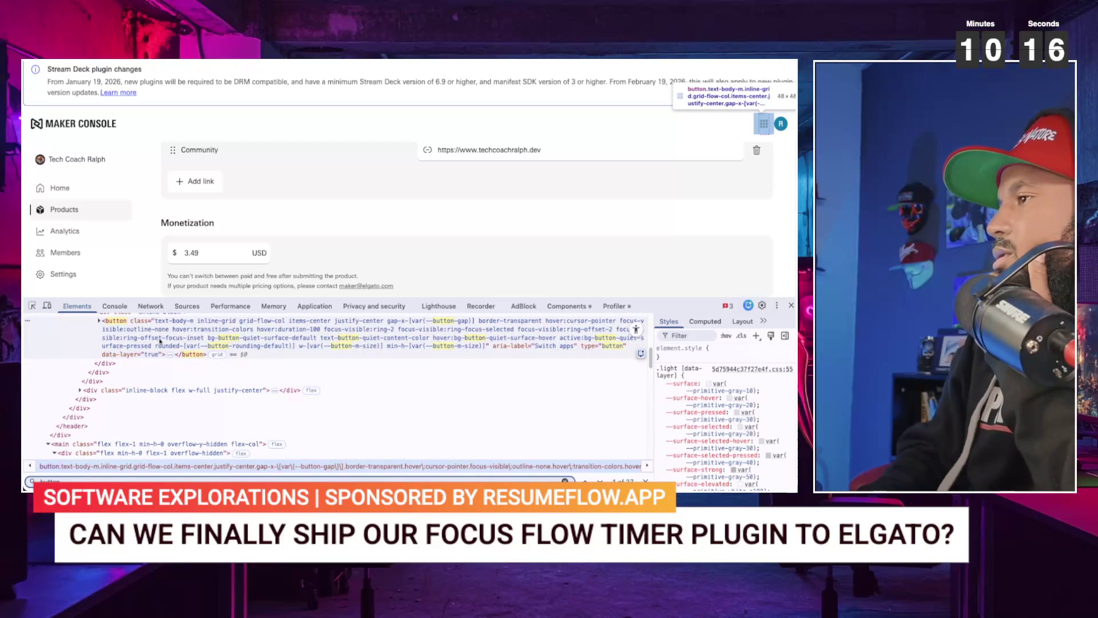
pyautogui.click(159, 340)
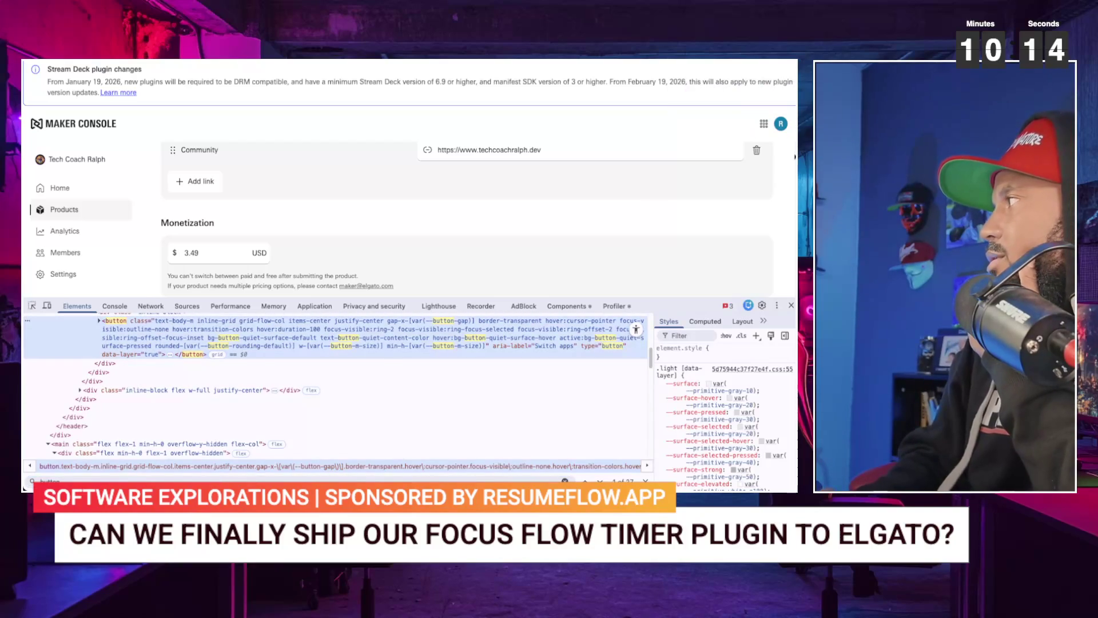
pyautogui.click(761, 128)
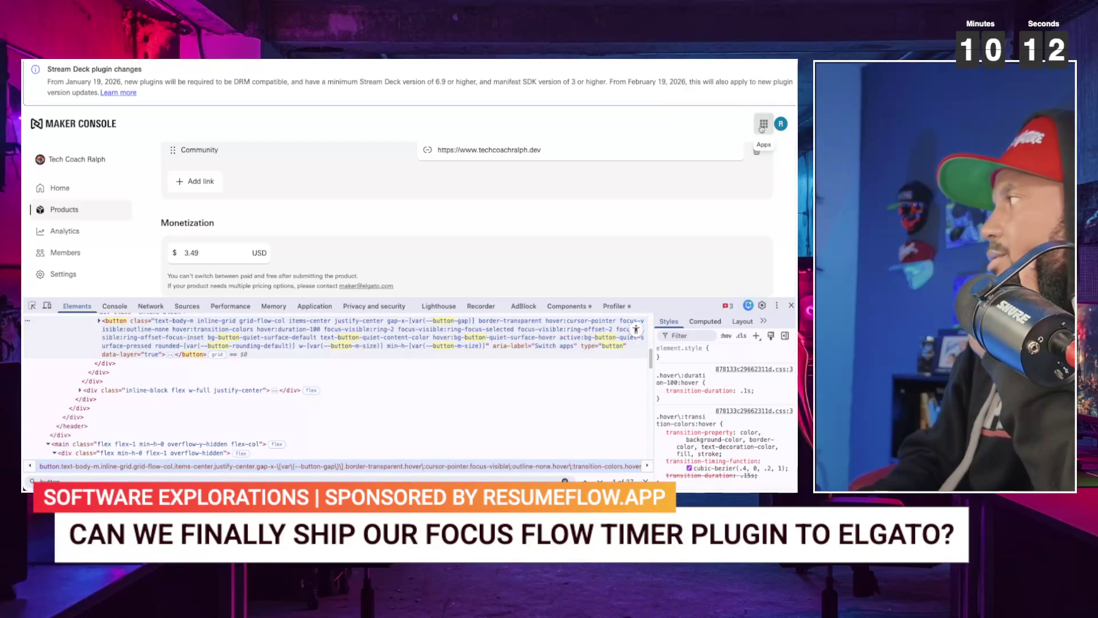
pyautogui.click(761, 128)
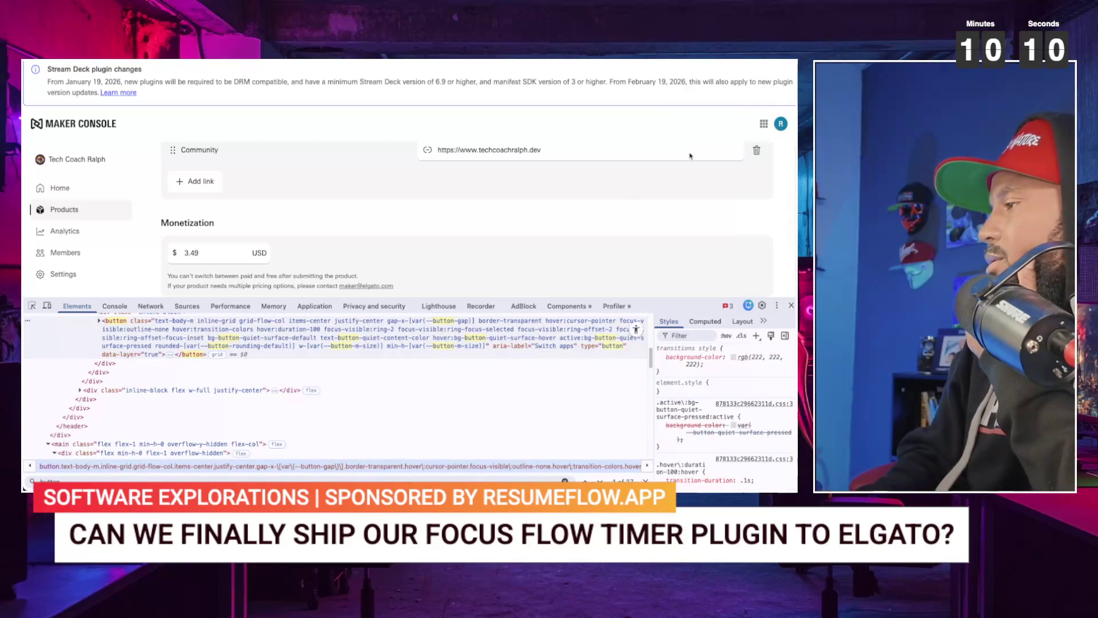
pyautogui.click(32, 306)
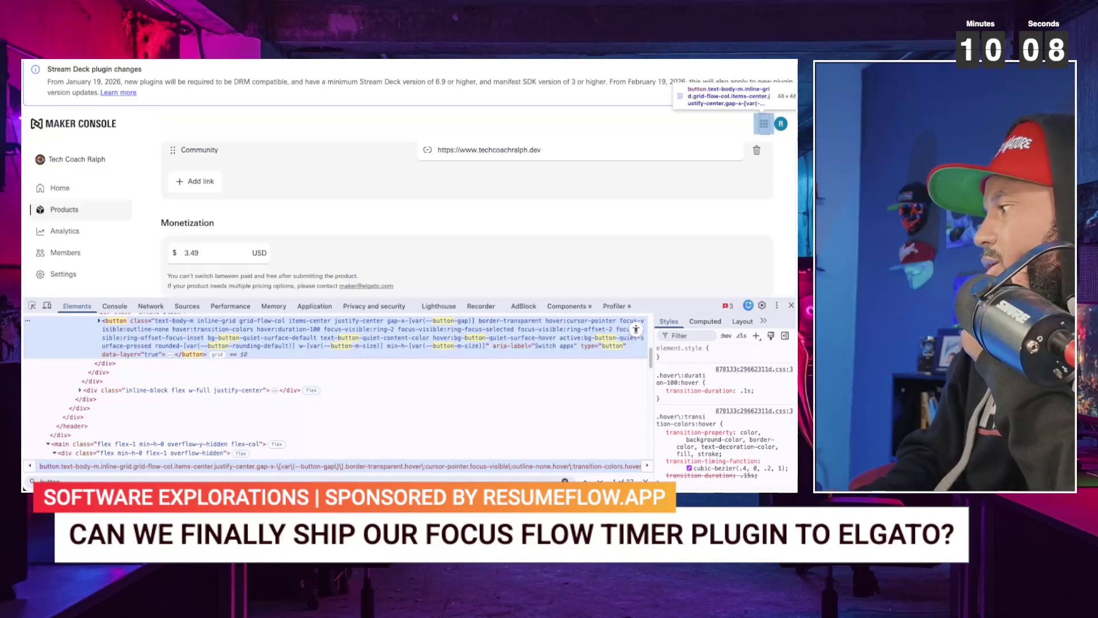
pyautogui.click(179, 181)
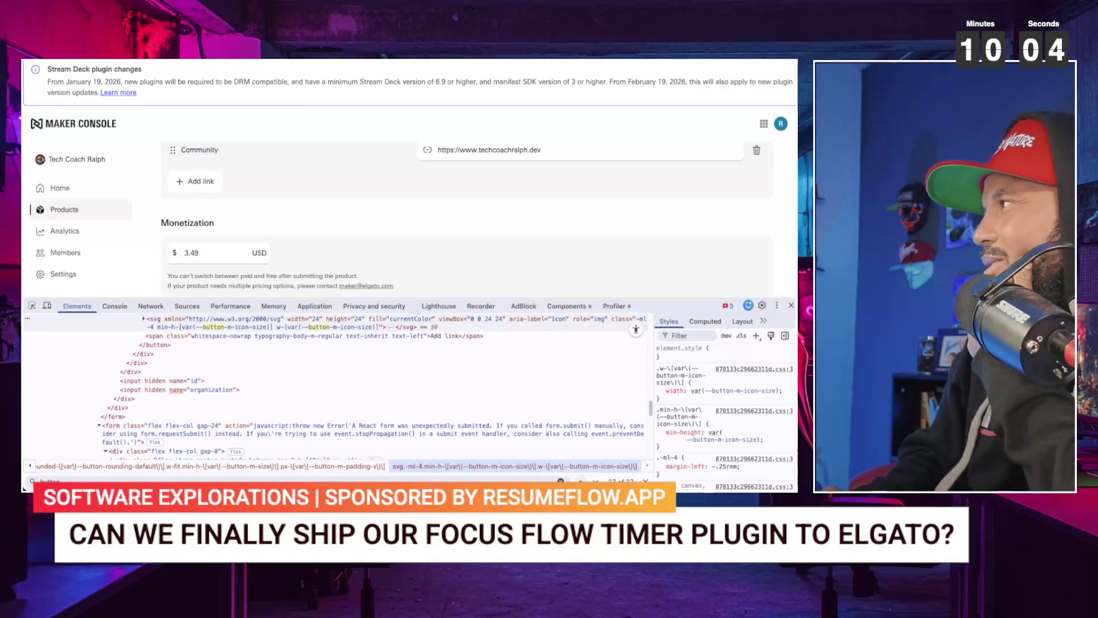
# - Step back four button matches to the hidden input holding the product description
pyautogui.click(580, 481)
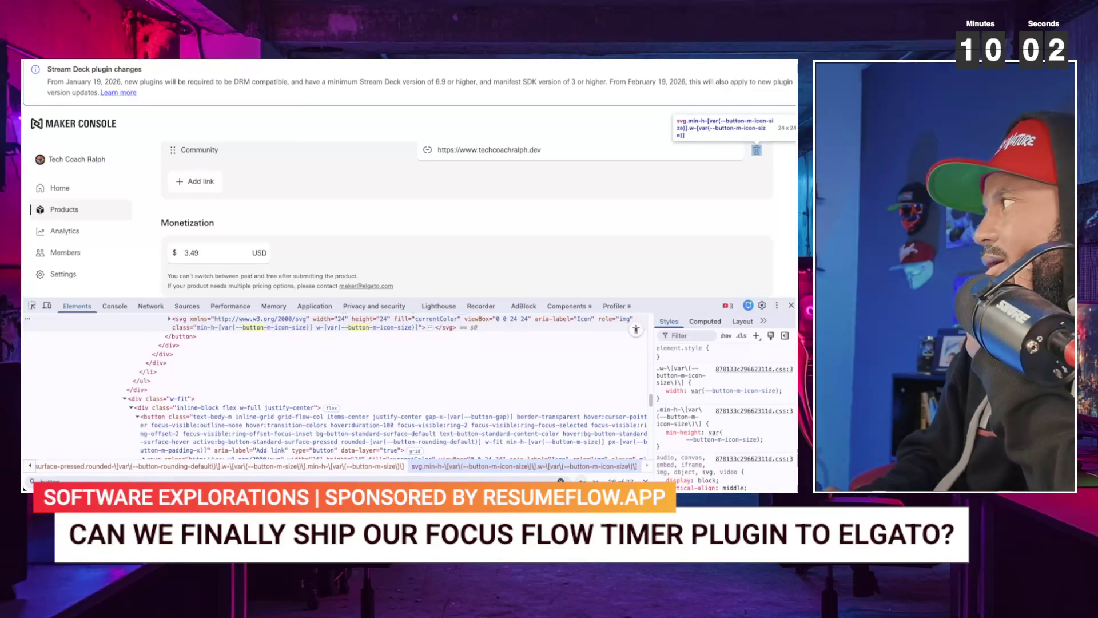
pyautogui.click(580, 480)
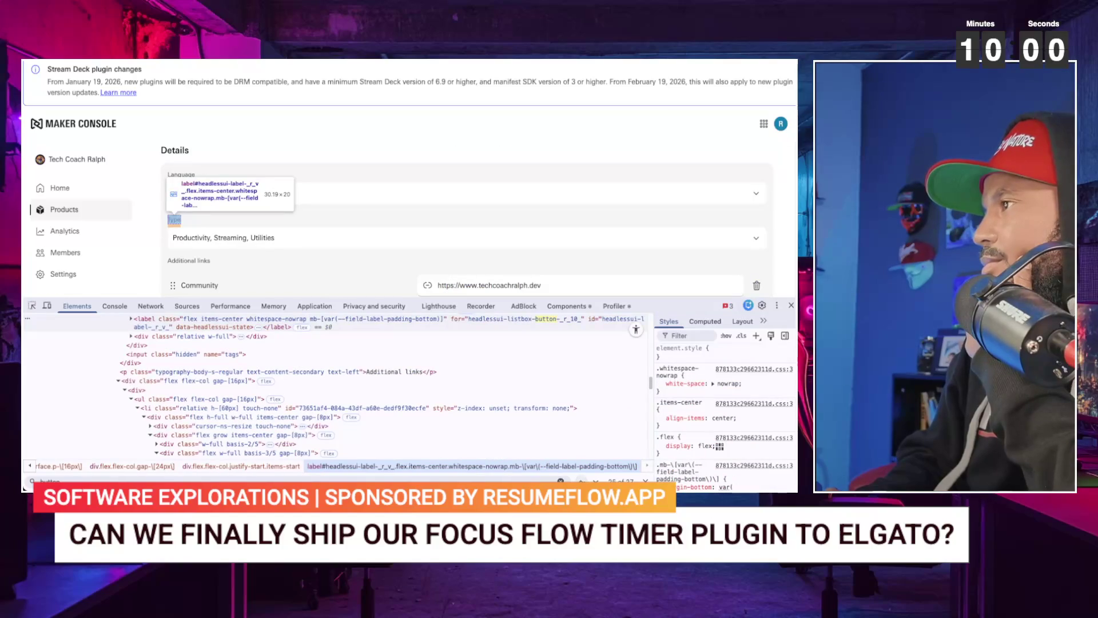
pyautogui.click(580, 480)
pyautogui.click(581, 481)
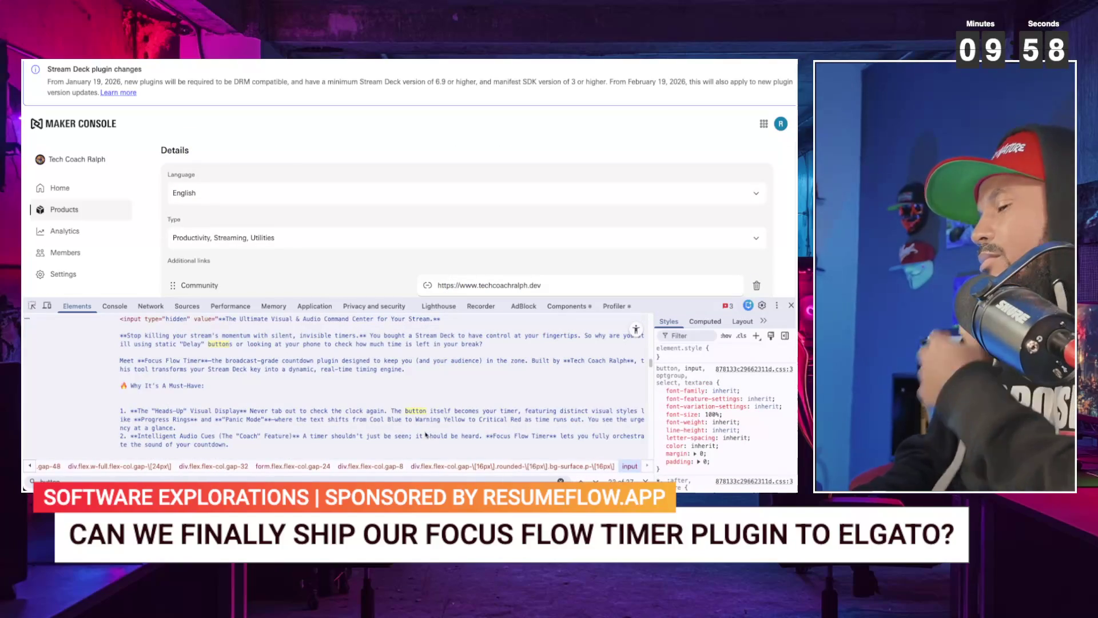
# - Search the DOM for 'submit' and step through matches to the Next.js metadata script
pyautogui.hotkey('ctrl', 'f')
pyautogui.write('b')
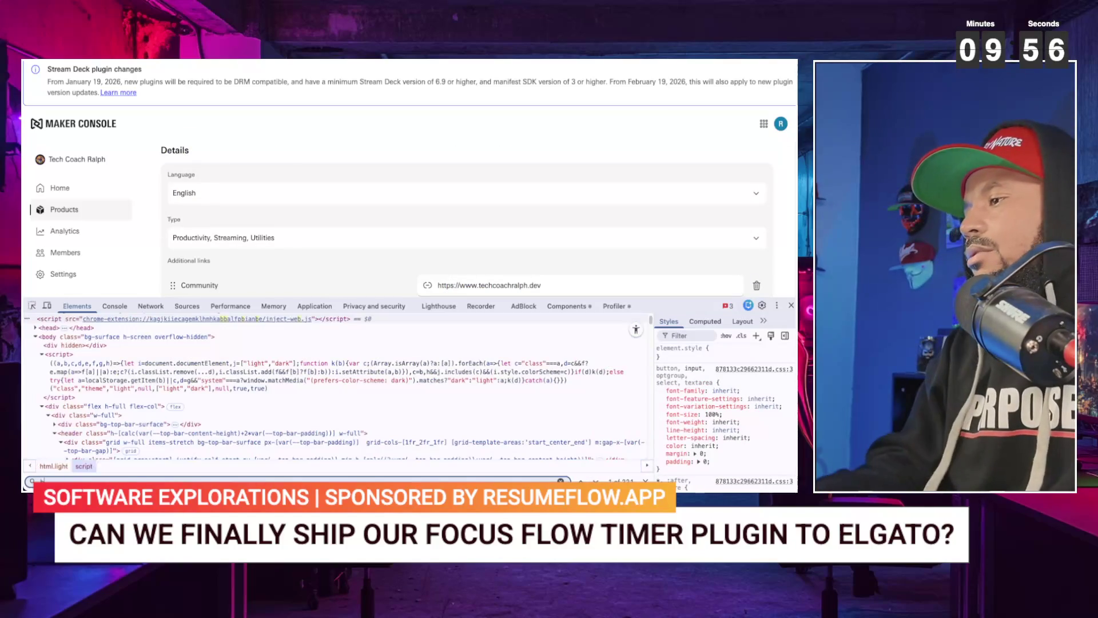
pyautogui.write('ubmit')
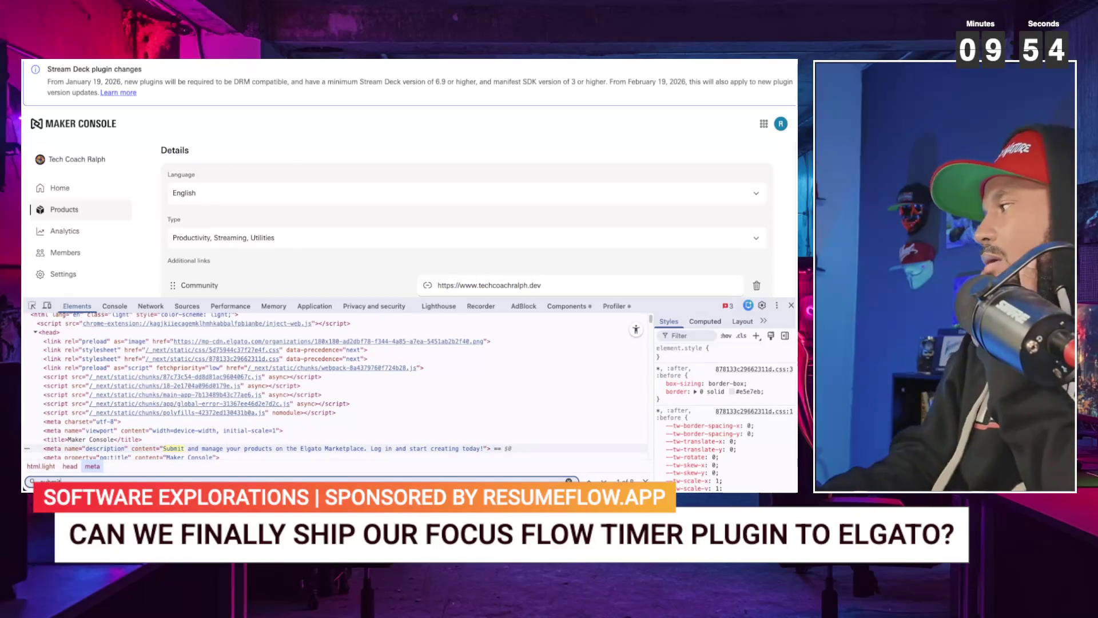
pyautogui.press('Return')
pyautogui.press('Return')
pyautogui.press('Return')
pyautogui.press('Return')
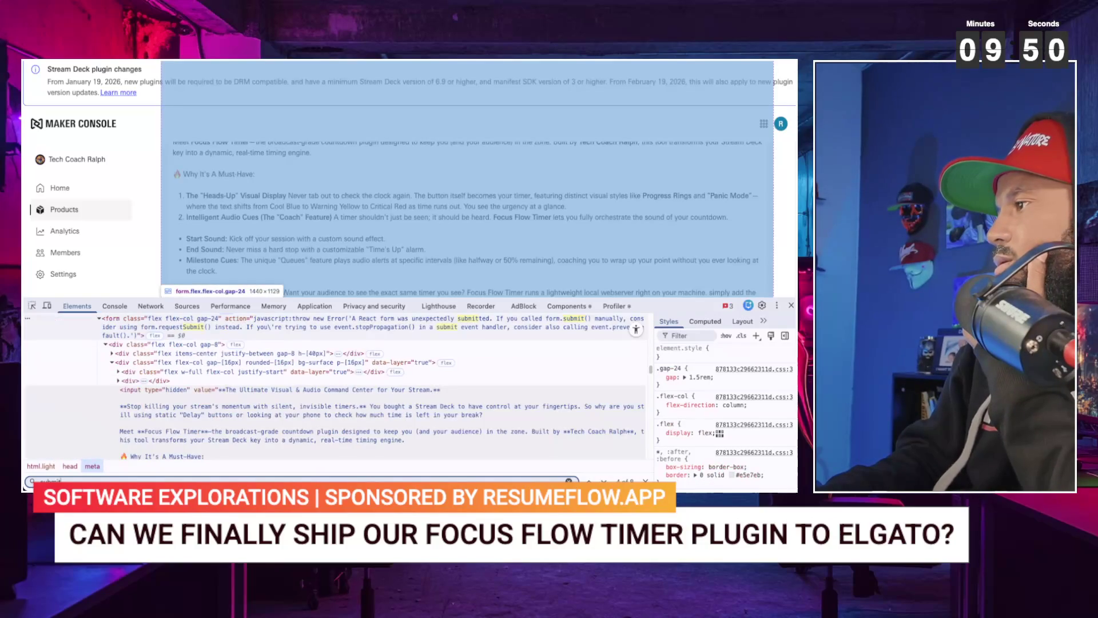
pyautogui.press('Return')
pyautogui.press('Return')
pyautogui.press('Return')
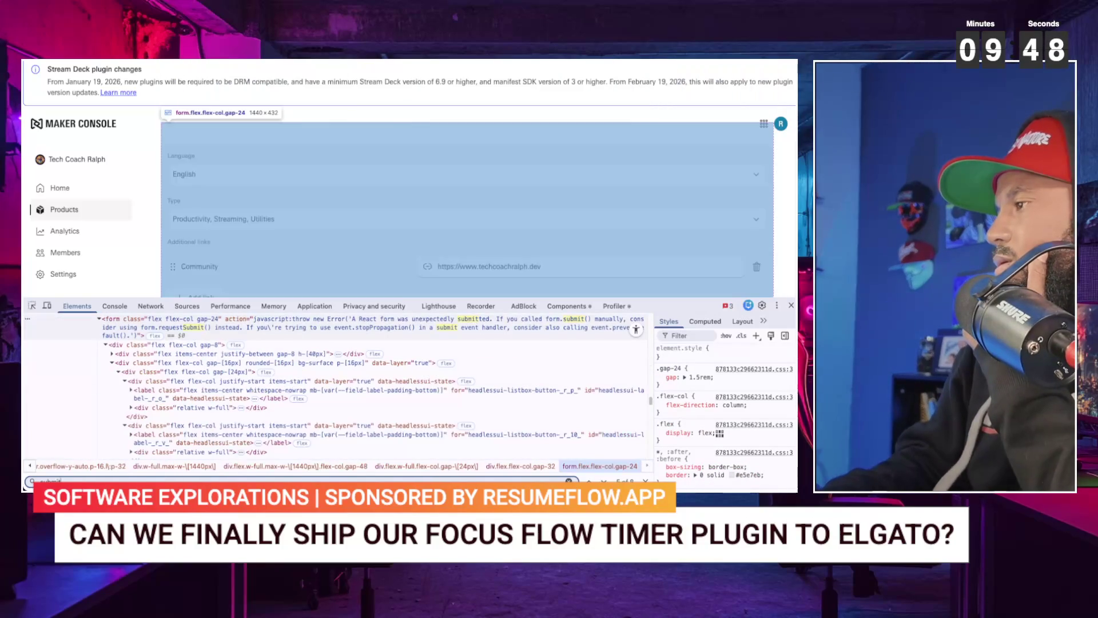
pyautogui.press('Return')
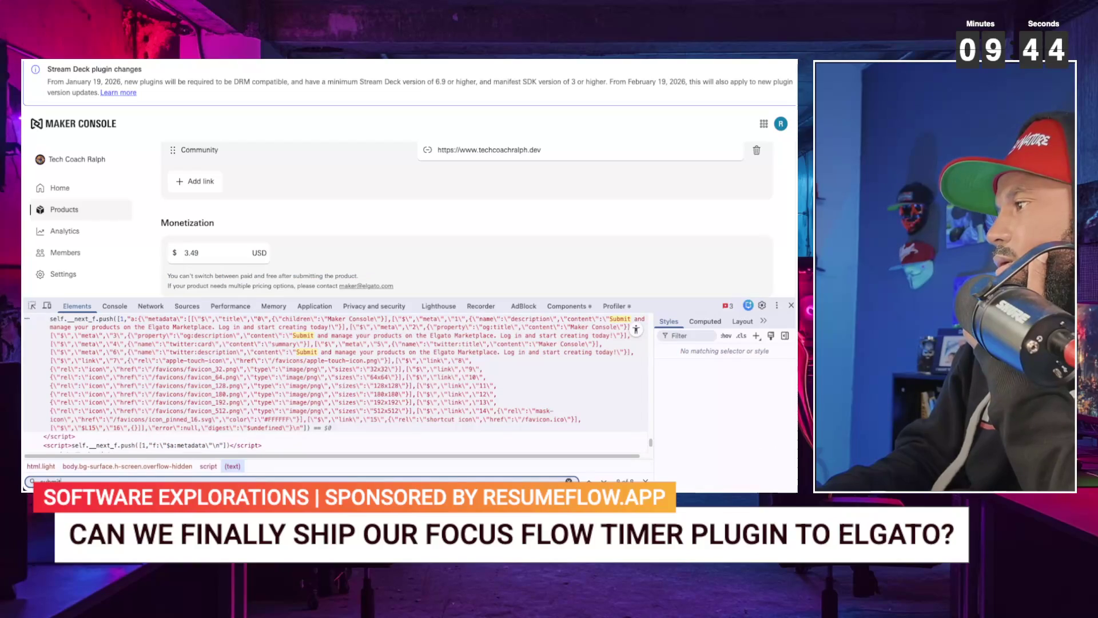
pyautogui.press('Return')
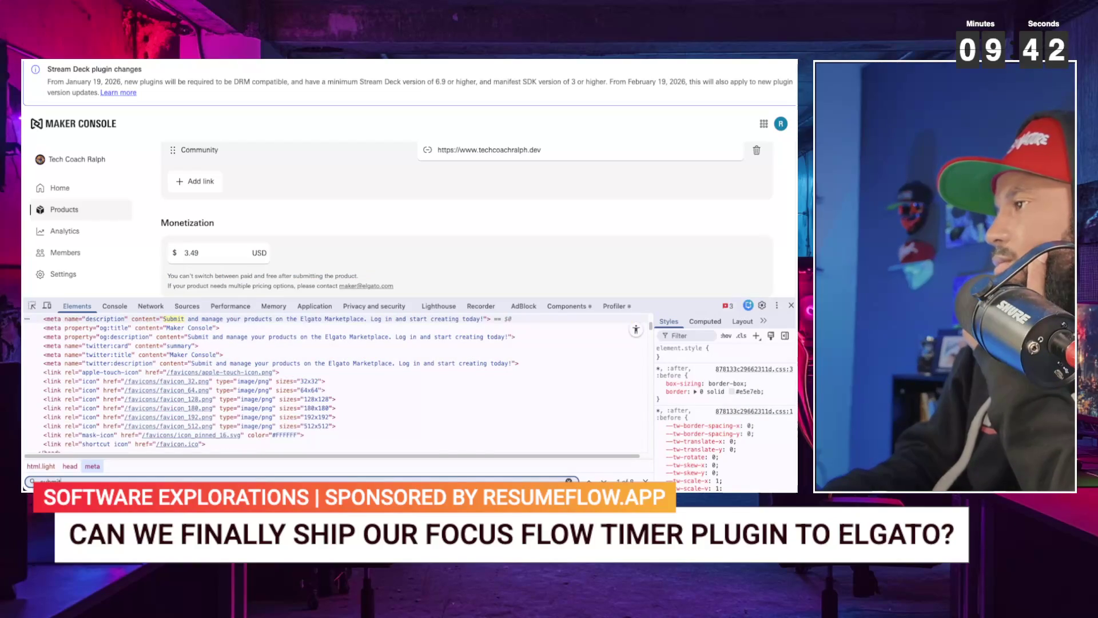
pyautogui.press('Return')
pyautogui.press('Return')
pyautogui.press('Return')
pyautogui.press('Return')
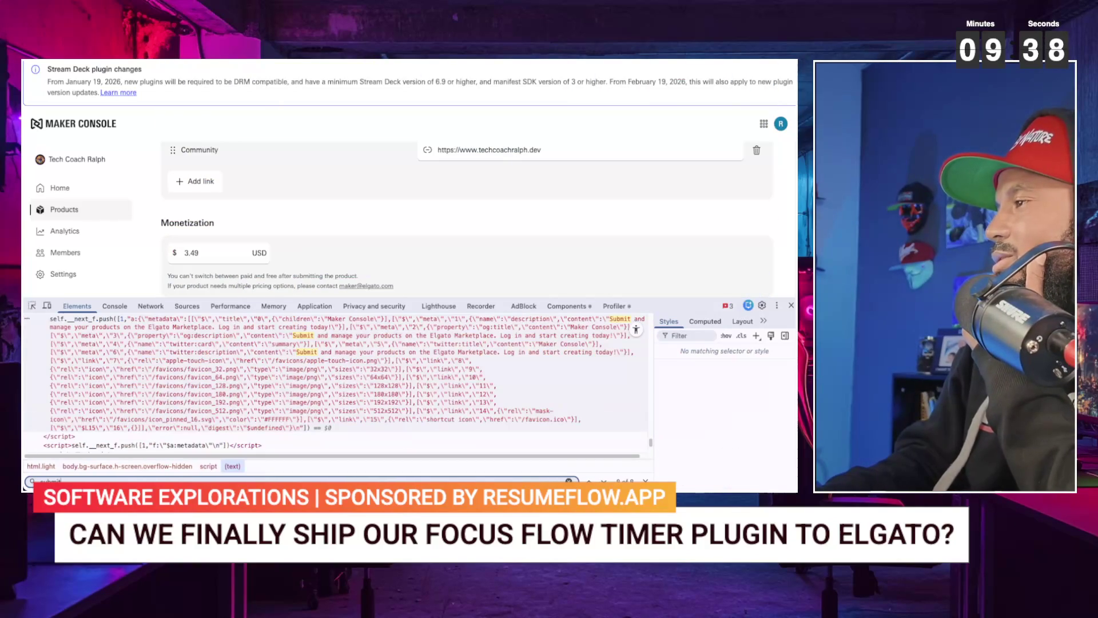
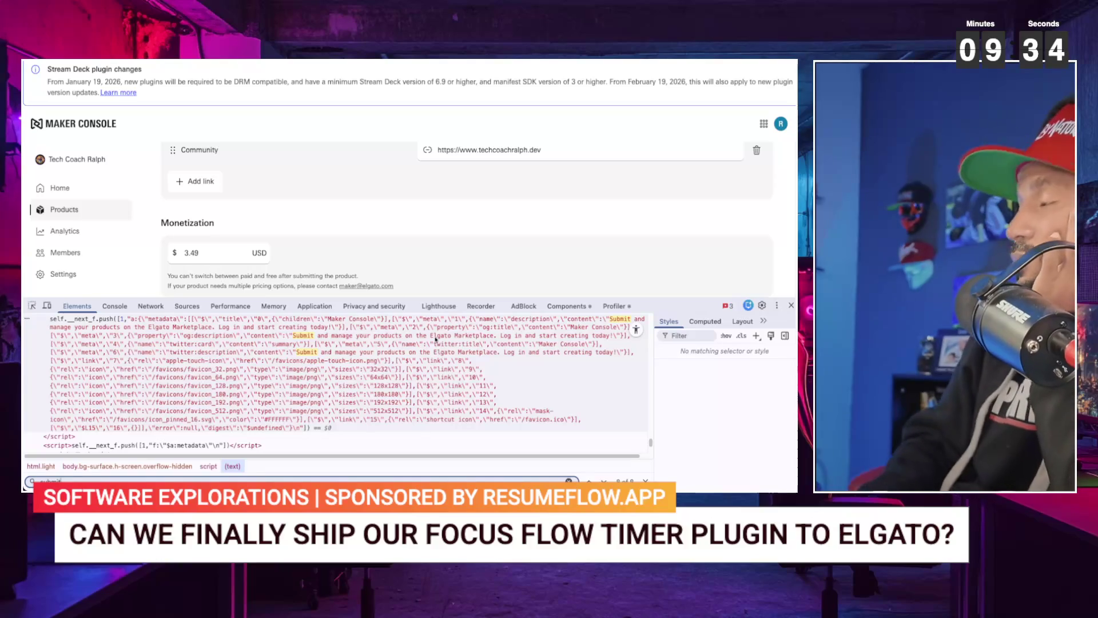
# - Close DevTools and start a new version from Focus Flow Timer's Versions tab
pyautogui.click(791, 305)
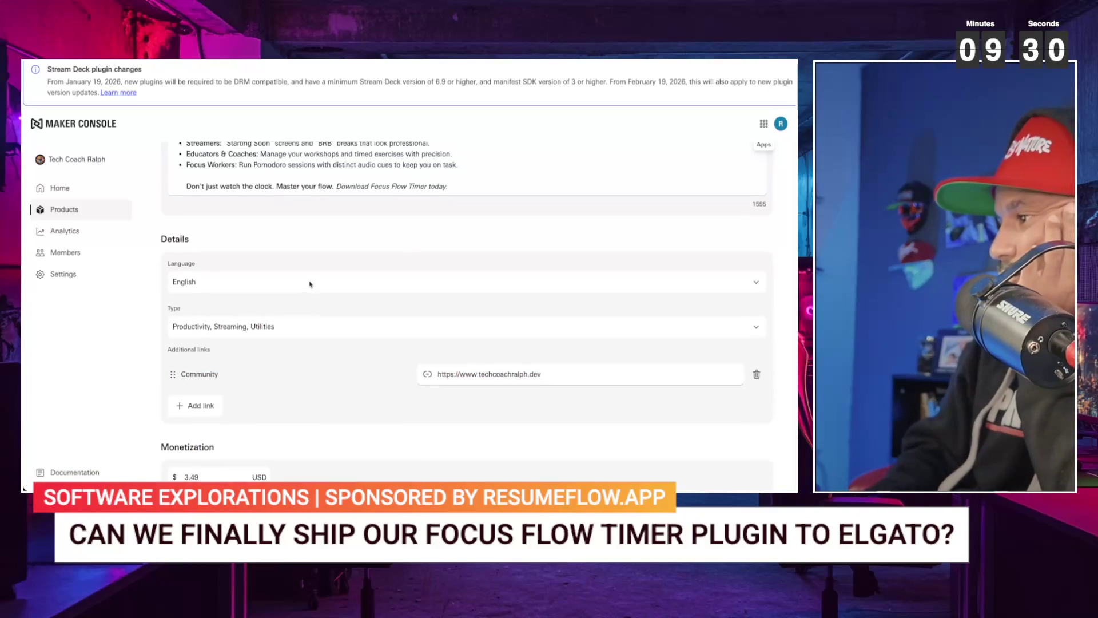
pyautogui.scroll(10, 310, 284)
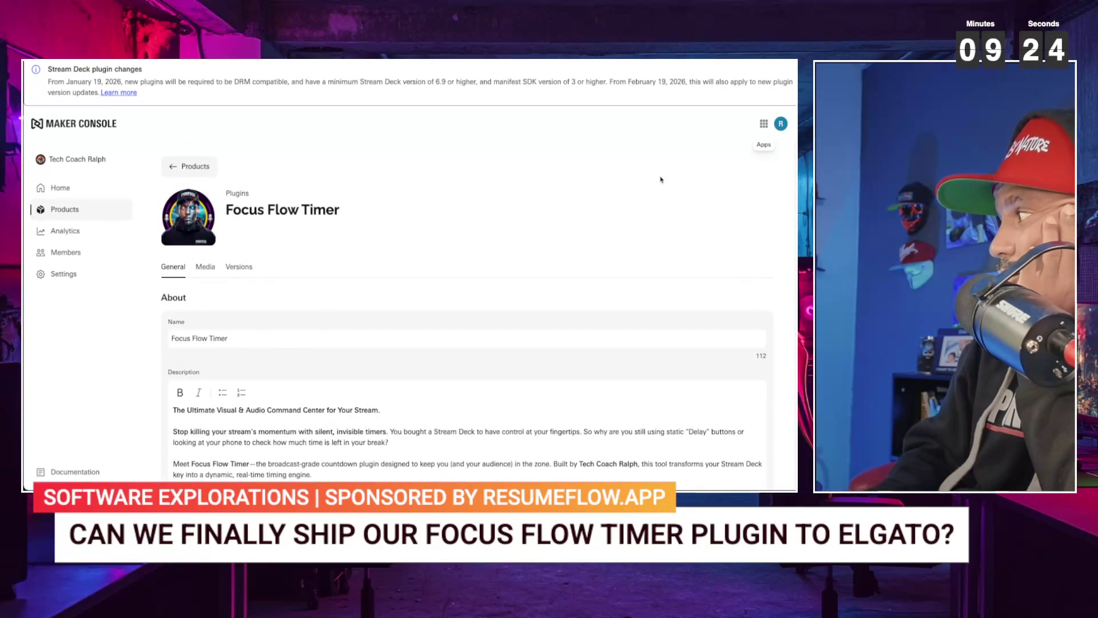
pyautogui.click(247, 271)
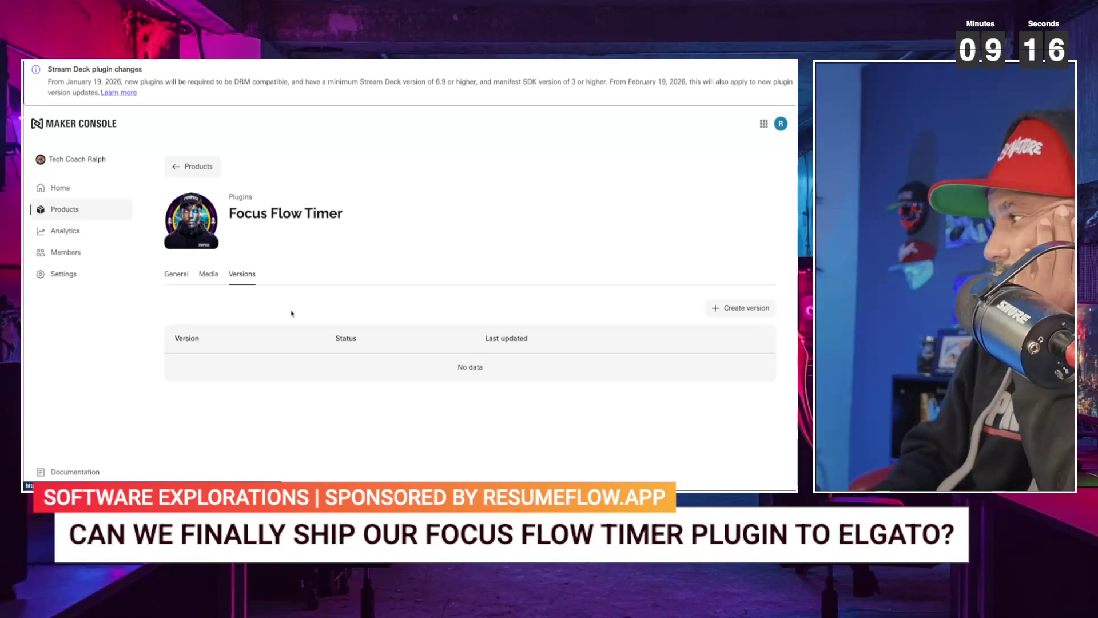
pyautogui.click(741, 311)
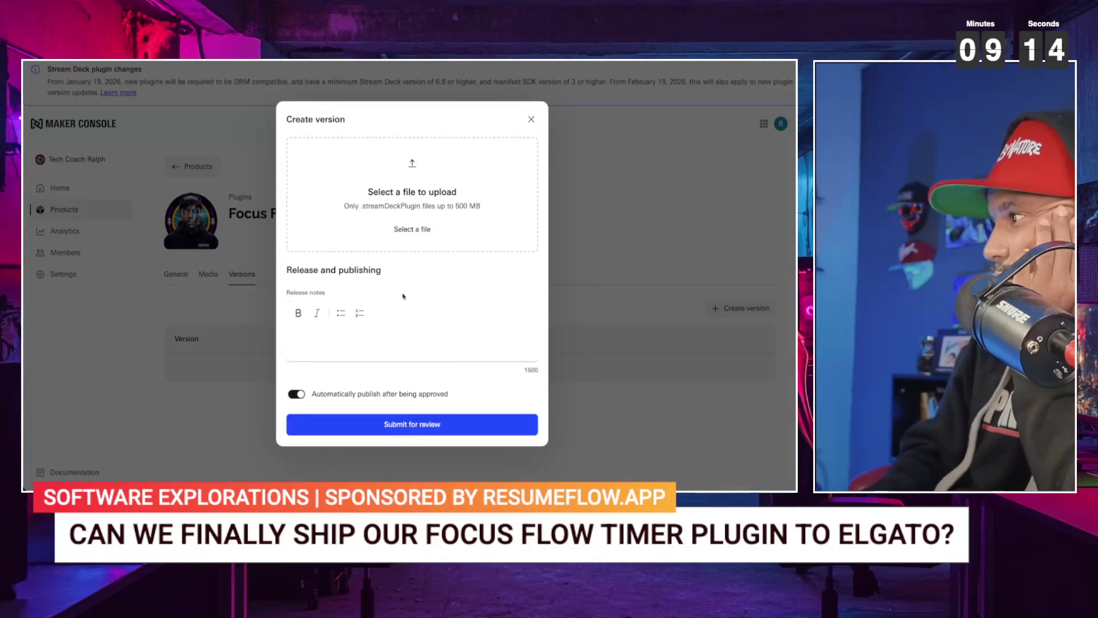
# - Drop dev.techcoachralph.countdown.streamDeckPlugin into the upload zone and watch its requests in DevTools Network
pyautogui.click(412, 229)
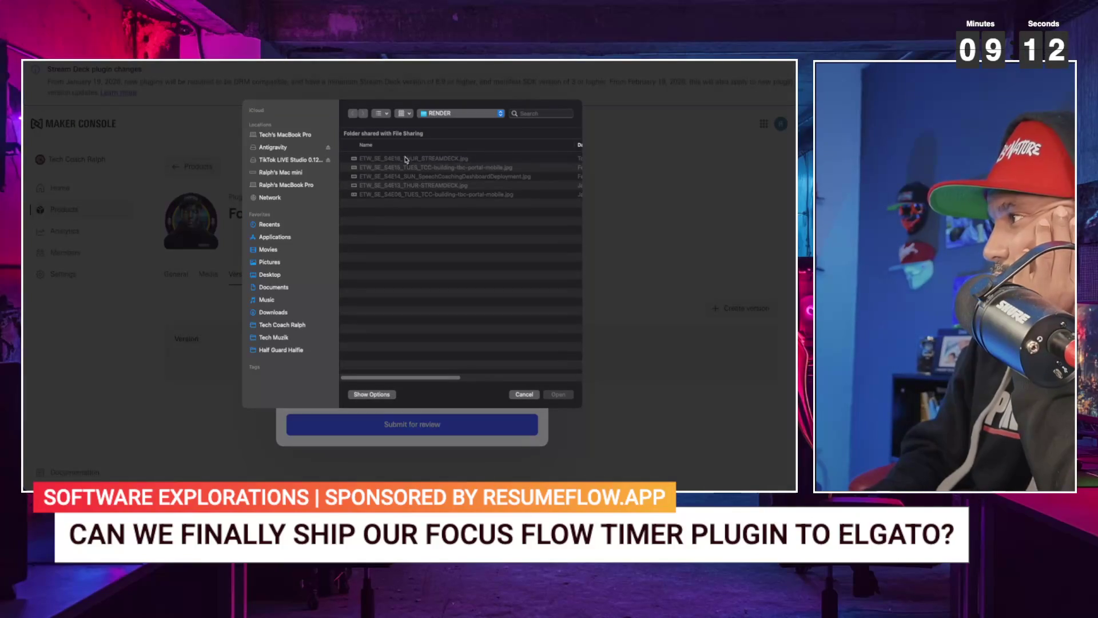
pyautogui.press('Escape')
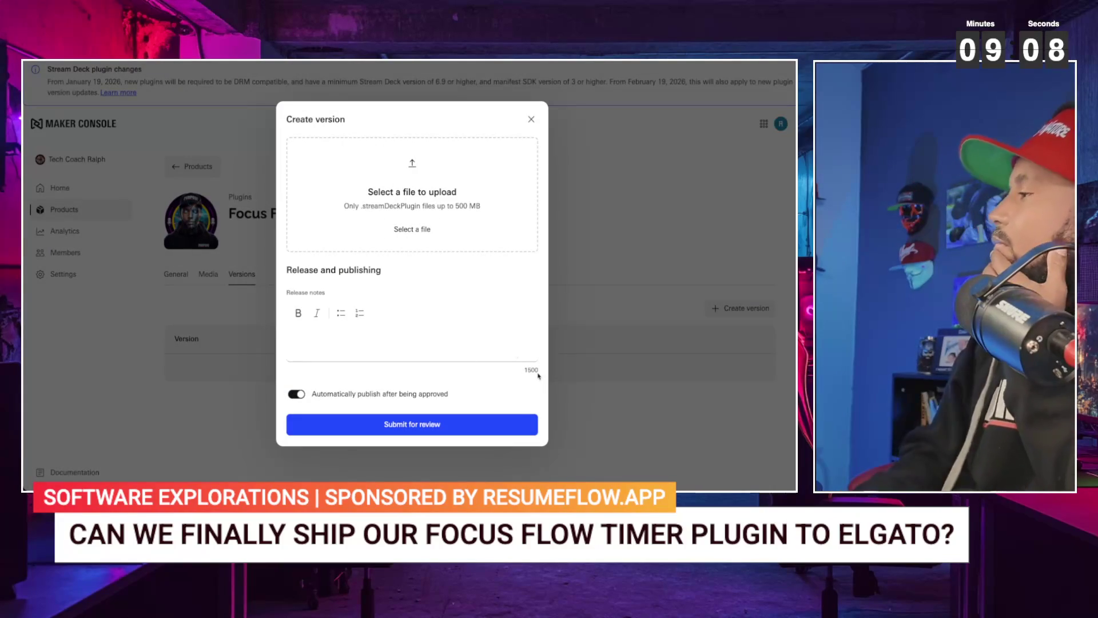
pyautogui.moveTo(459, 254); pyautogui.dragTo(381, 205)
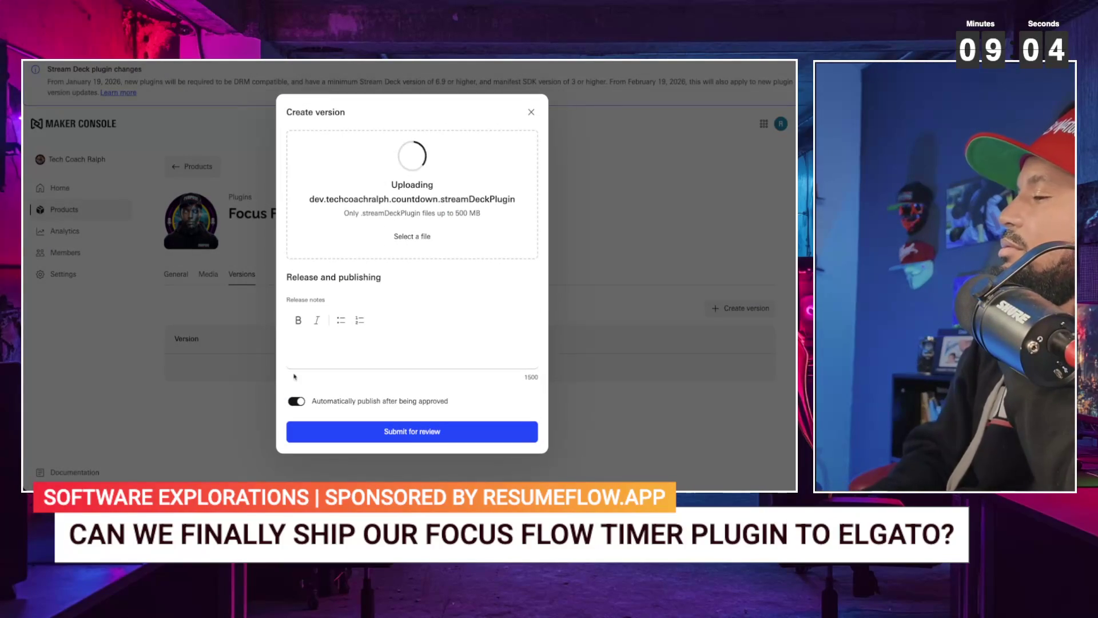
pyautogui.press('super+alt+i')
pyautogui.click(150, 306)
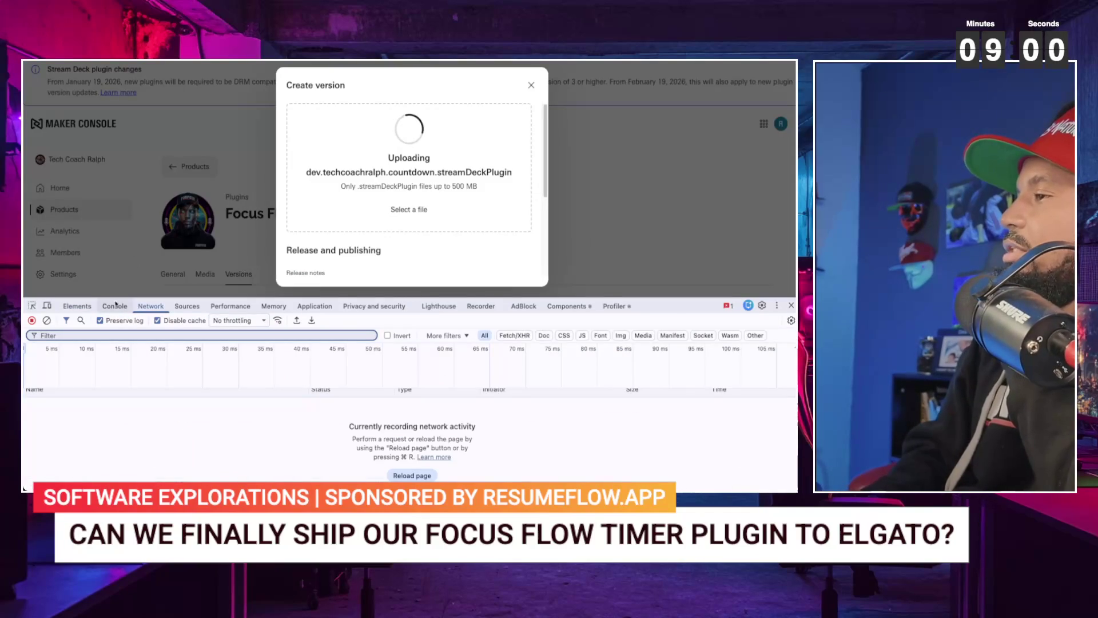
# - Inspect the first versions request and the manifest request, expanding the parsed manifest fields
pyautogui.click(115, 307)
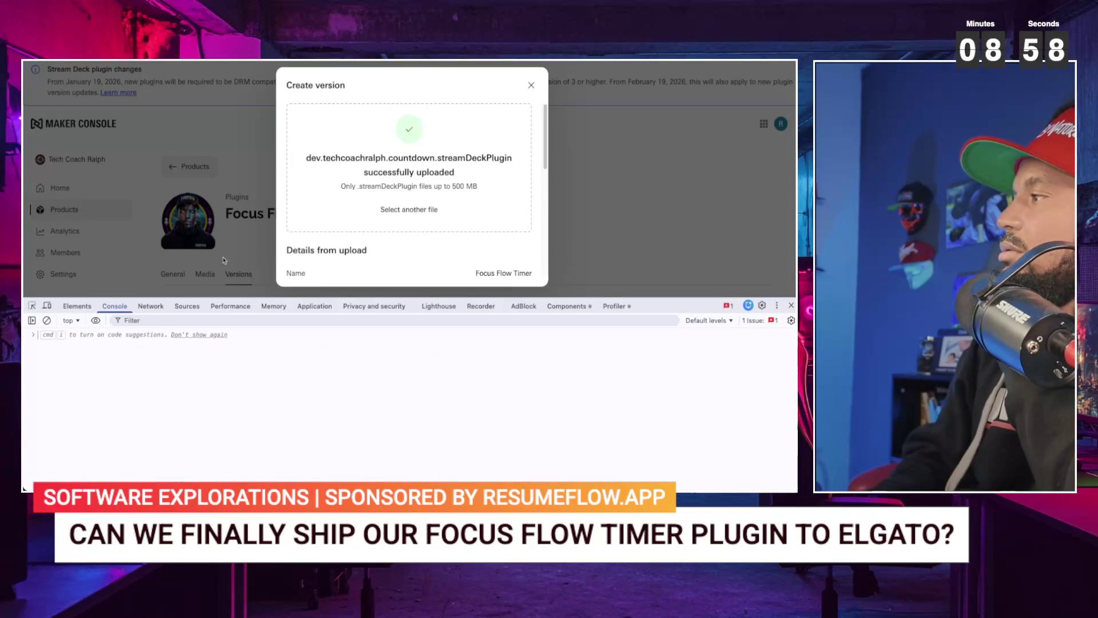
pyautogui.click(146, 307)
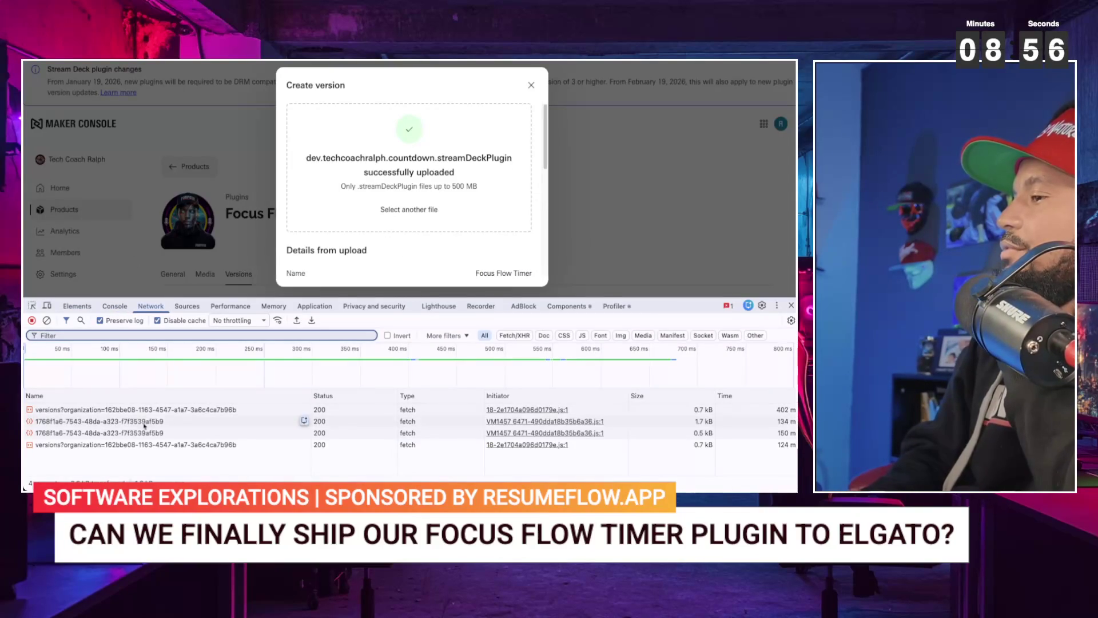
pyautogui.click(141, 410)
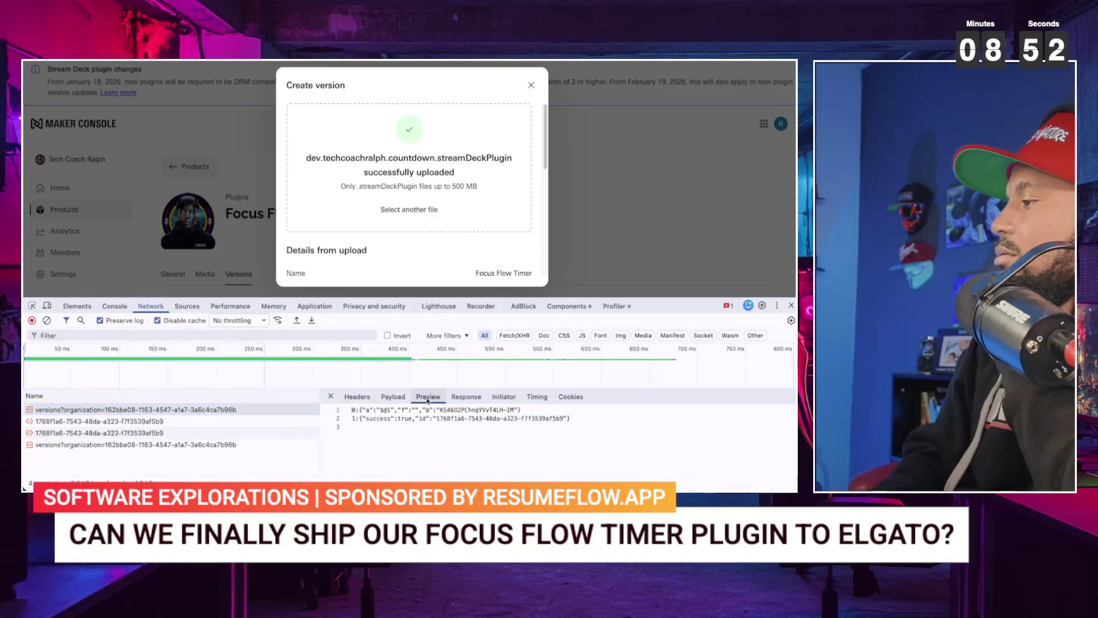
pyautogui.click(393, 396)
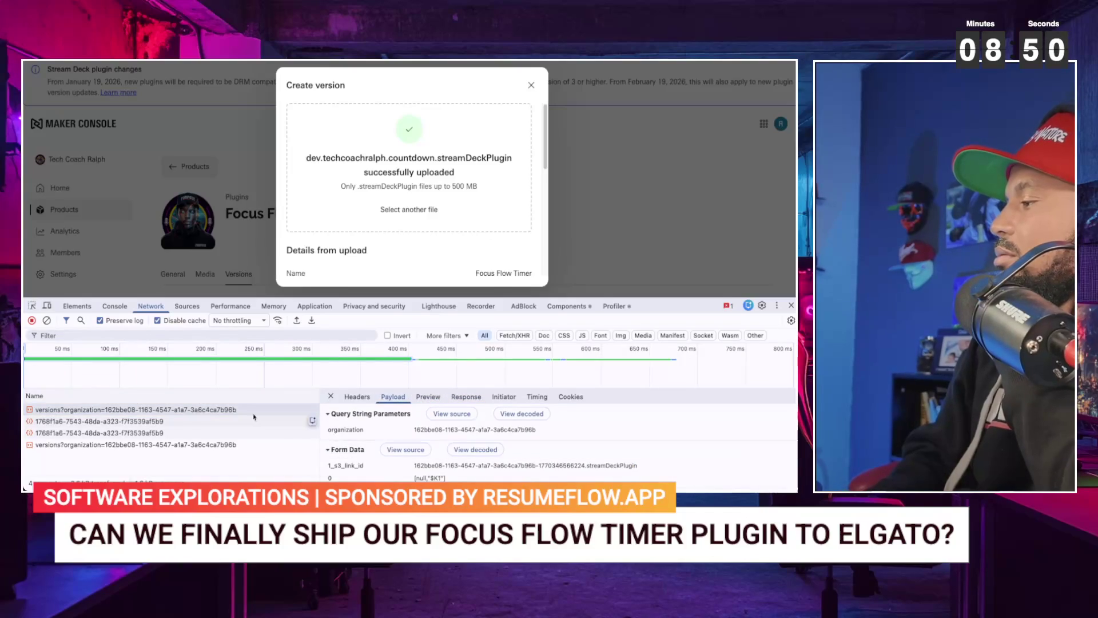
pyautogui.click(108, 423)
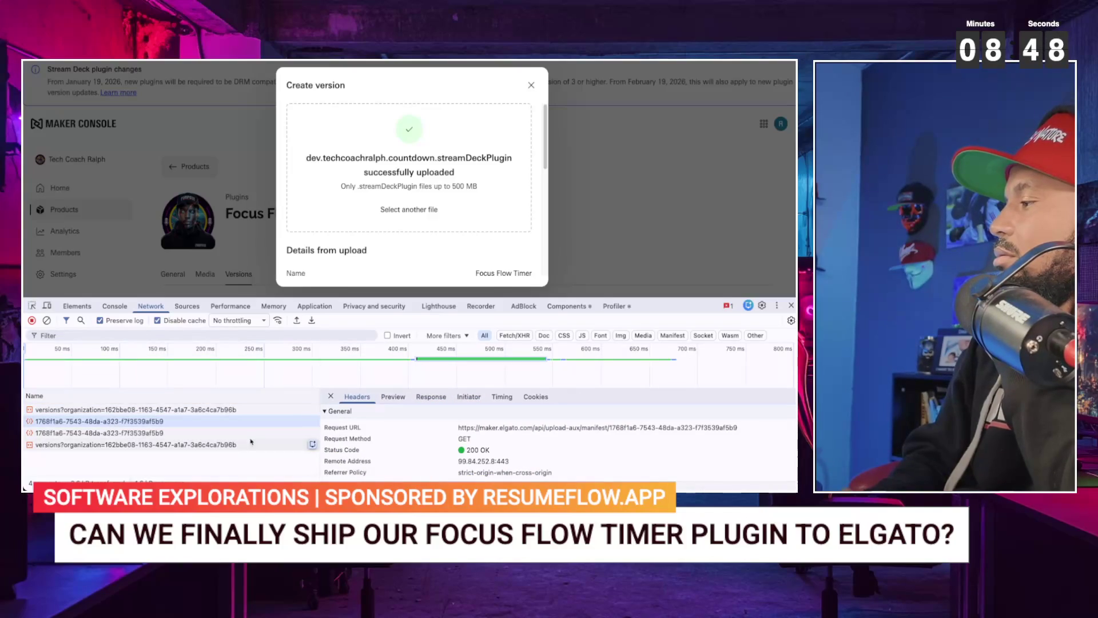
pyautogui.click(393, 396)
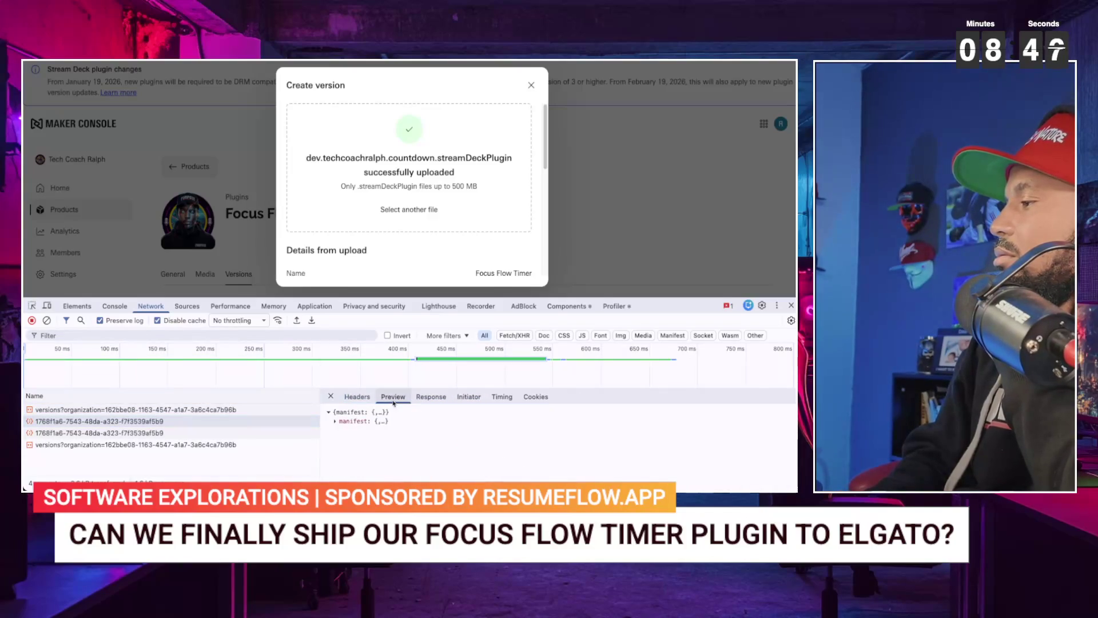
pyautogui.click(335, 421)
pyautogui.scroll(-2, 346, 432)
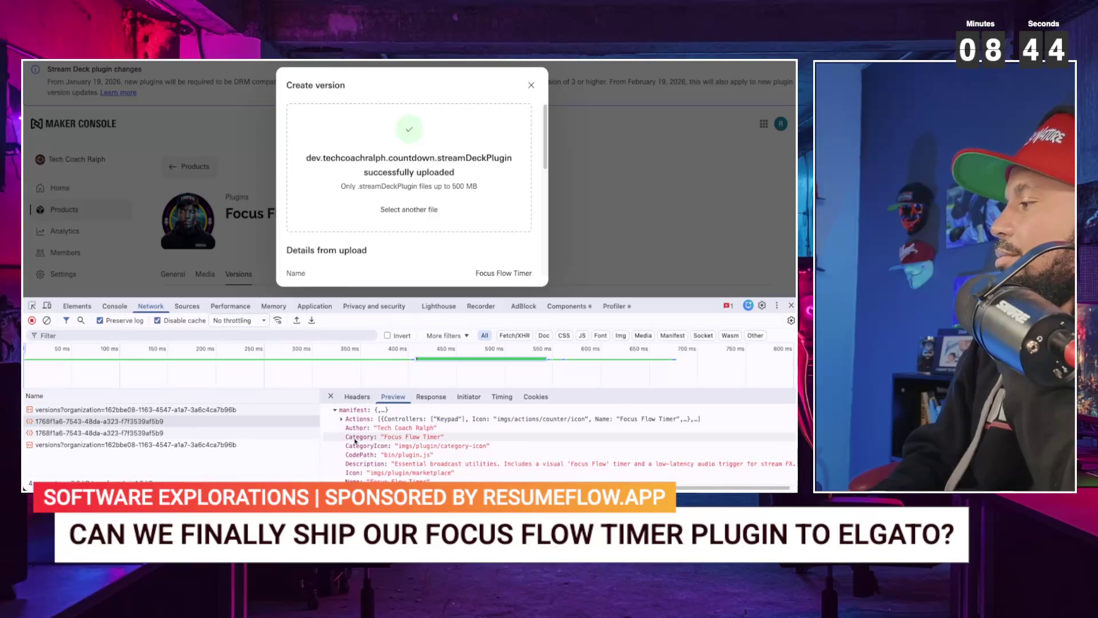
pyautogui.scroll(-5, 355, 441)
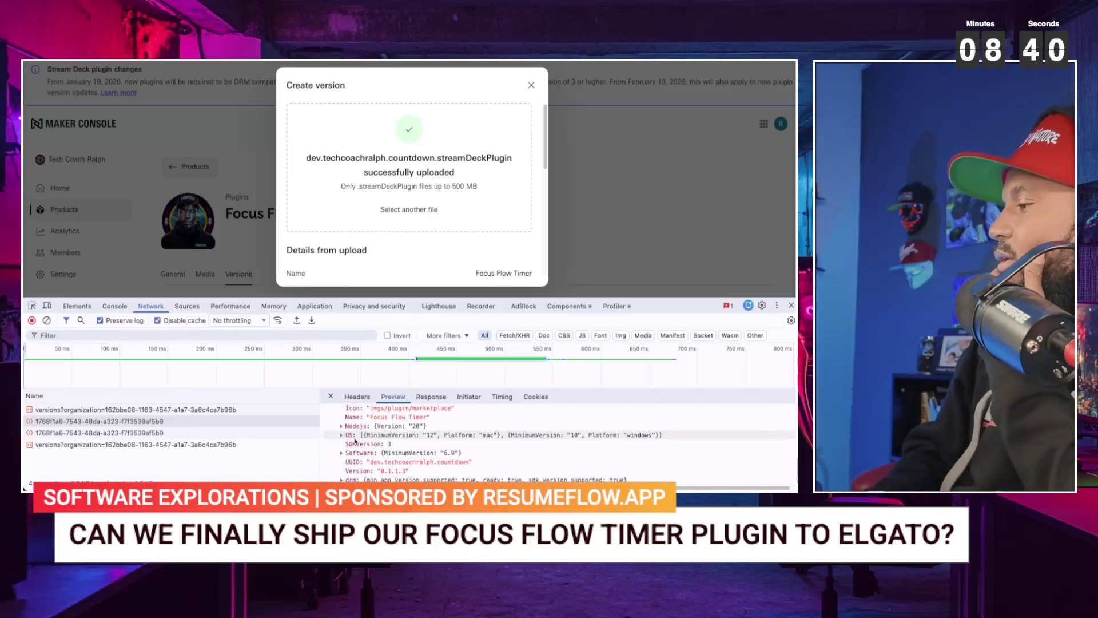
# - Check the tags data, then the final versions request's response and payload
pyautogui.click(75, 431)
pyautogui.click(342, 422)
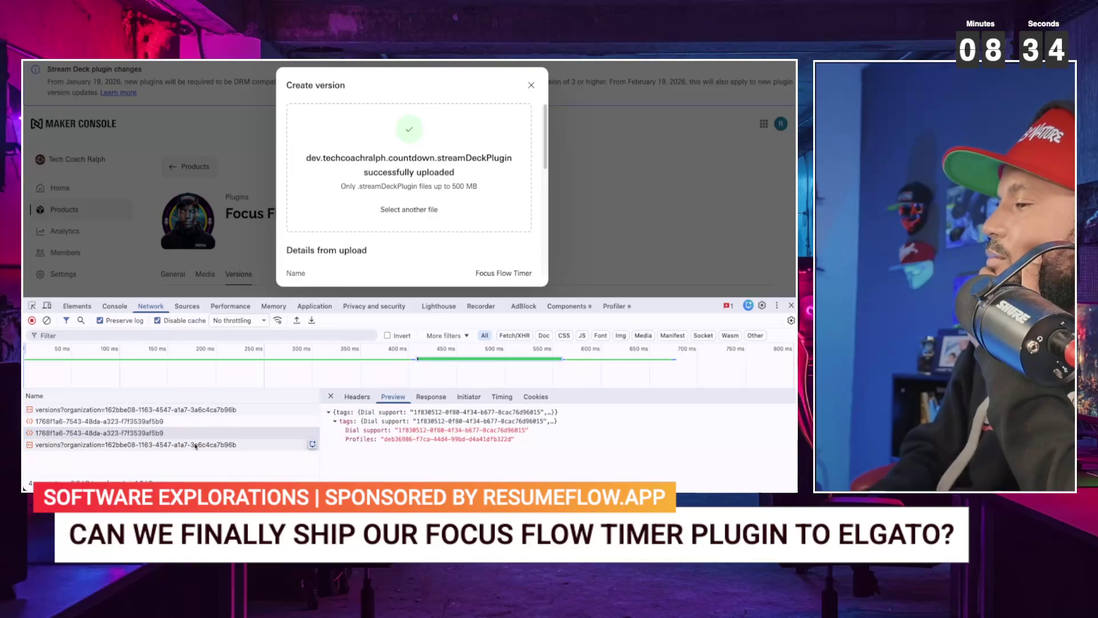
pyautogui.click(153, 445)
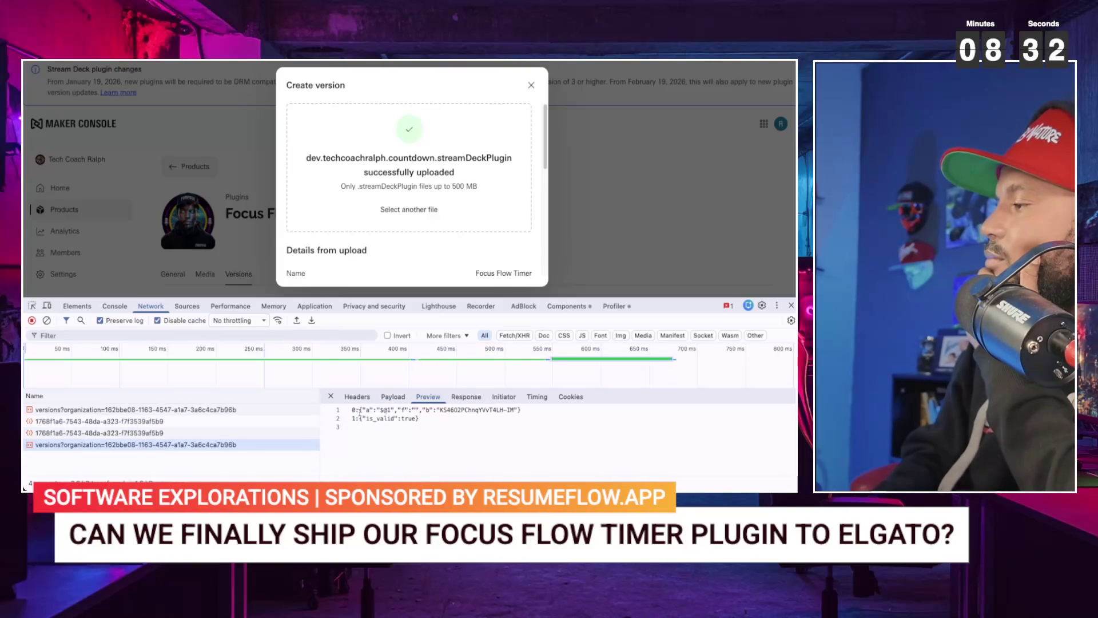
pyautogui.click(453, 400)
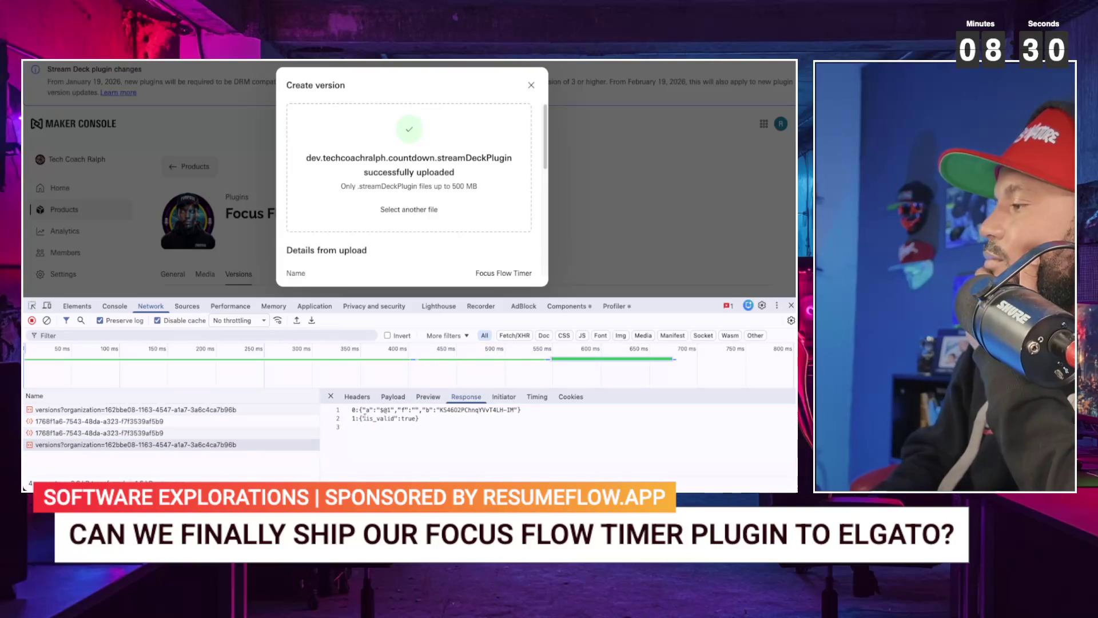
pyautogui.click(428, 397)
pyautogui.click(395, 398)
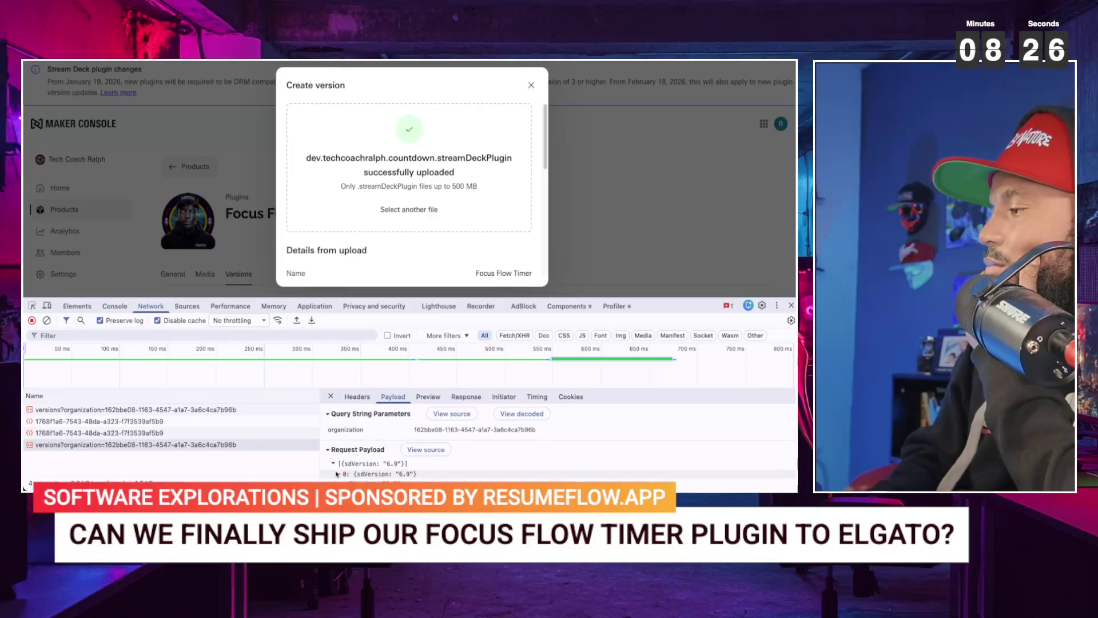
pyautogui.scroll(-1, 336, 473)
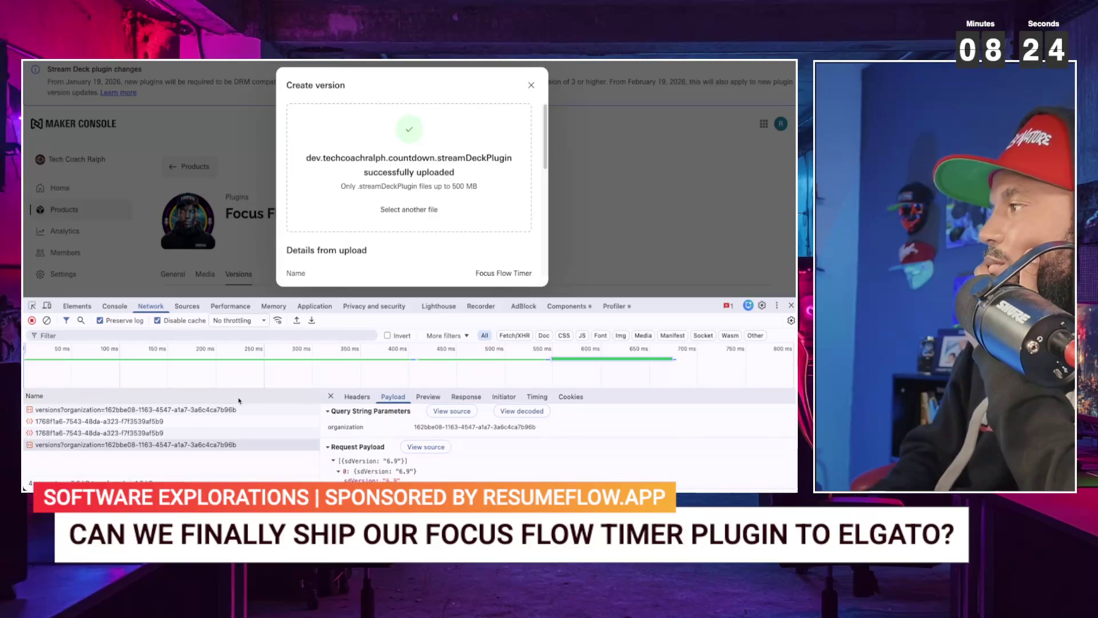
pyautogui.scroll(-5, 494, 239)
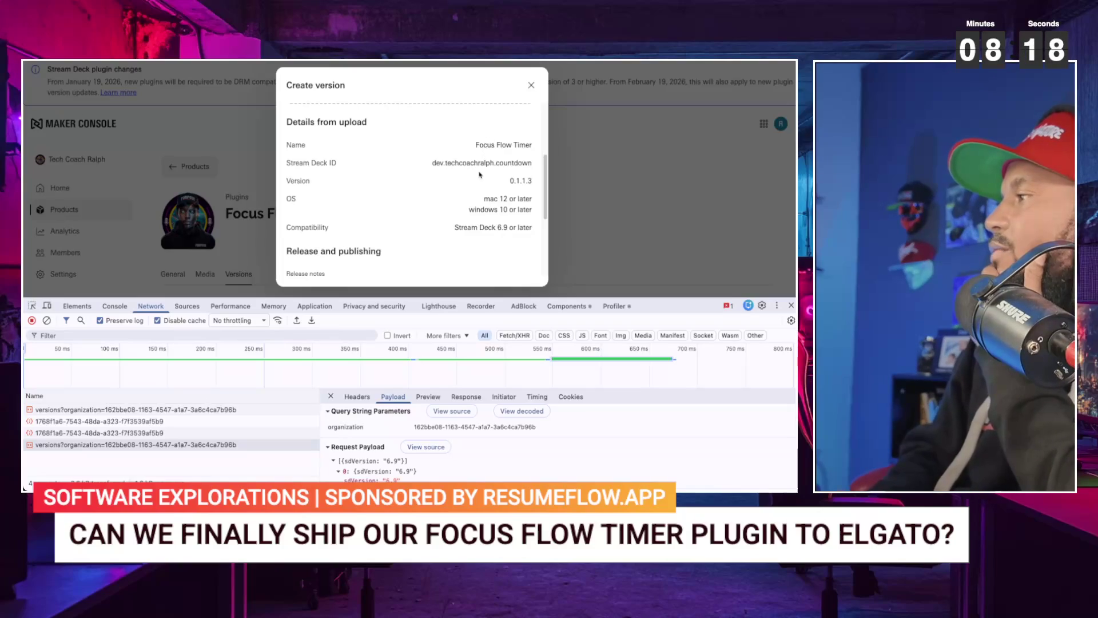
# - Paste the new-features list into the Release notes editor
pyautogui.scroll(-5, 479, 174)
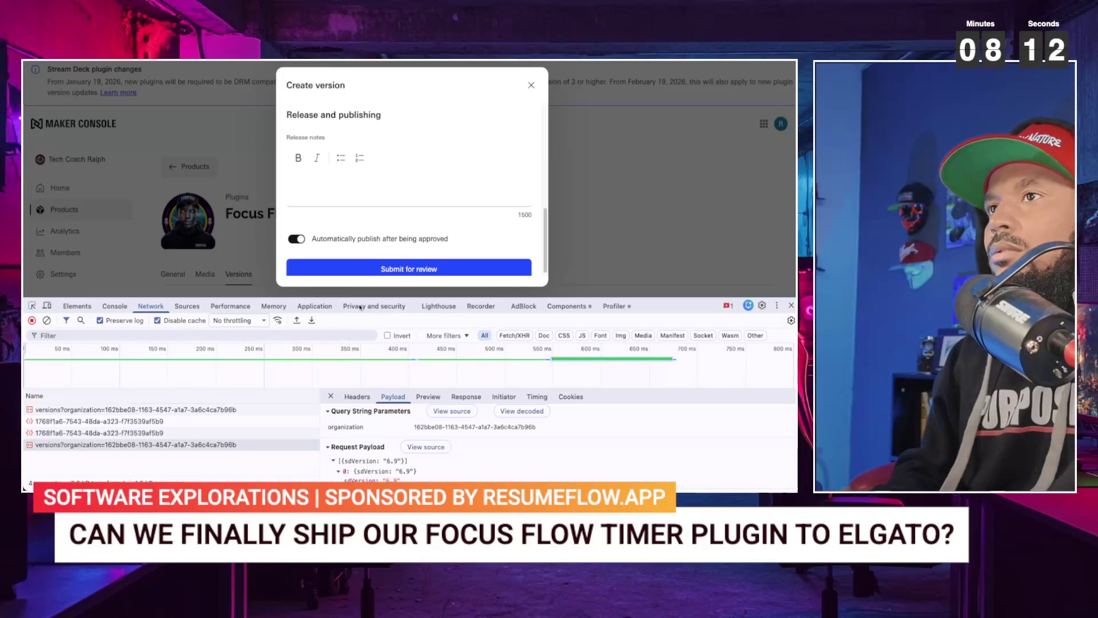
pyautogui.click(337, 184)
pyautogui.hotkey('ctrl', 'v')
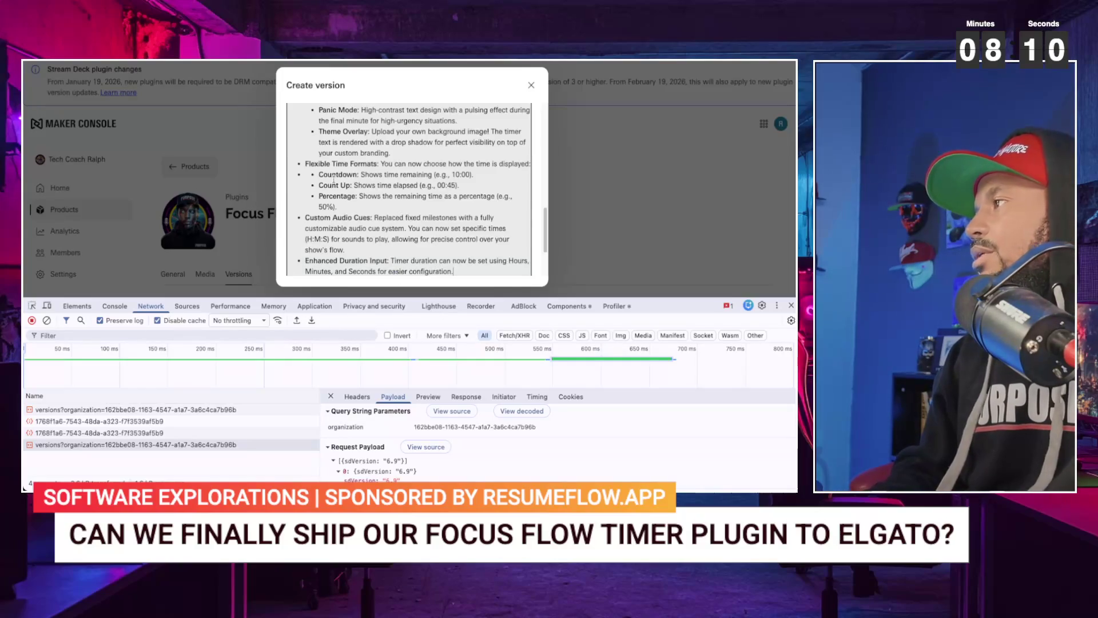
# - Submit the version for review and inspect the failed versions request's payload
pyautogui.scroll(-3, 349, 236)
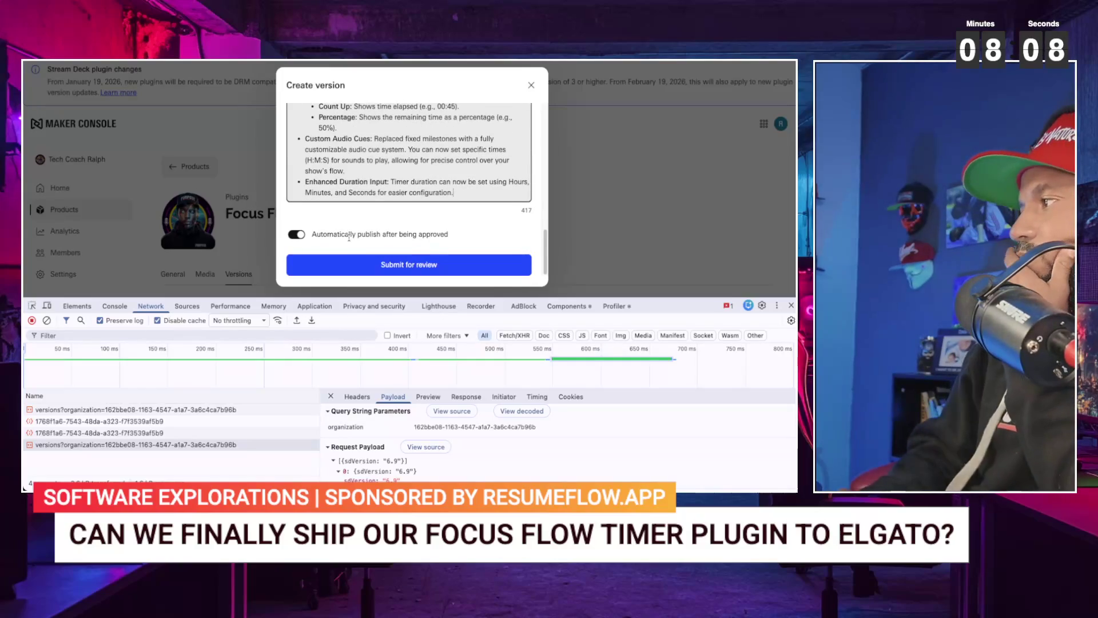
pyautogui.click(368, 267)
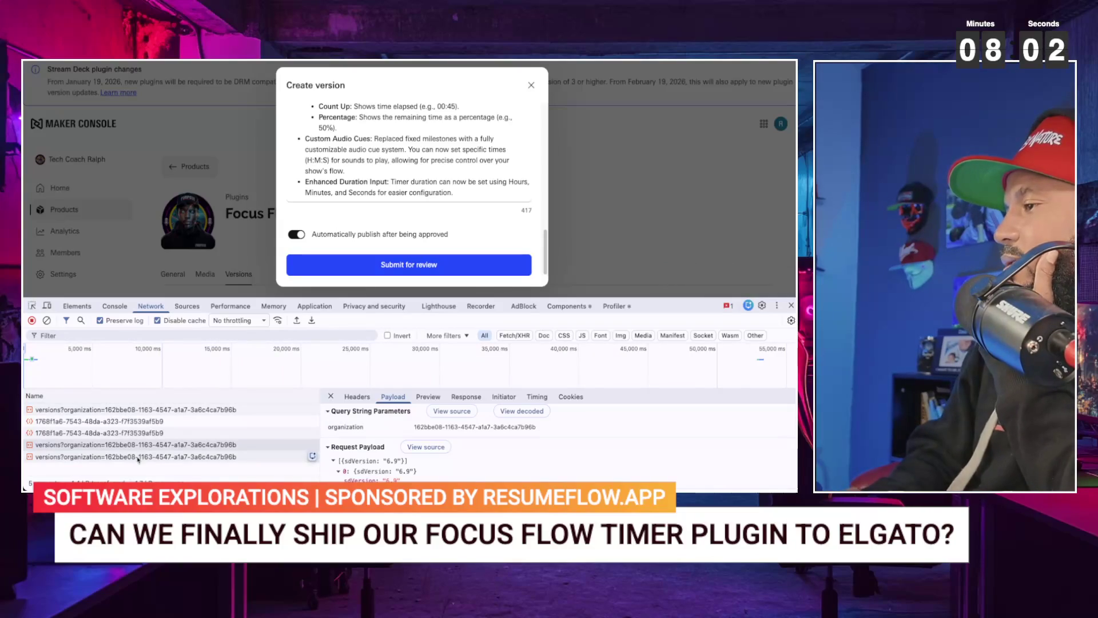
pyautogui.click(158, 458)
pyautogui.scroll(-3, 558, 443)
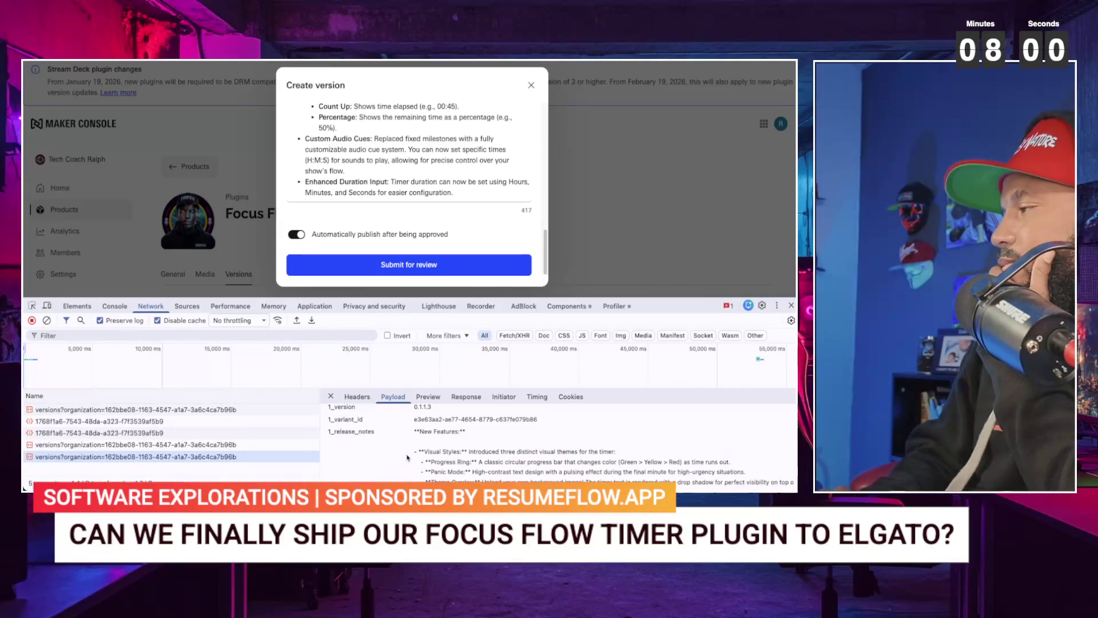
pyautogui.hotkey('ctrl', 'Tab')
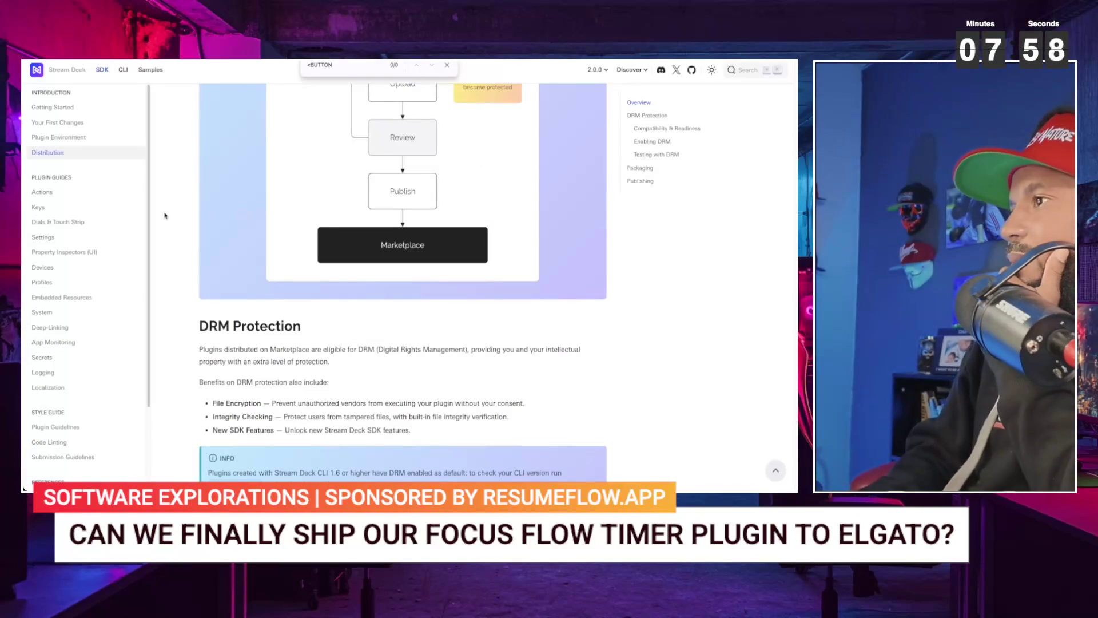
# - Scroll the Distribution guide from DRM Protection down to the Packaging section
pyautogui.scroll(1, 103, 186)
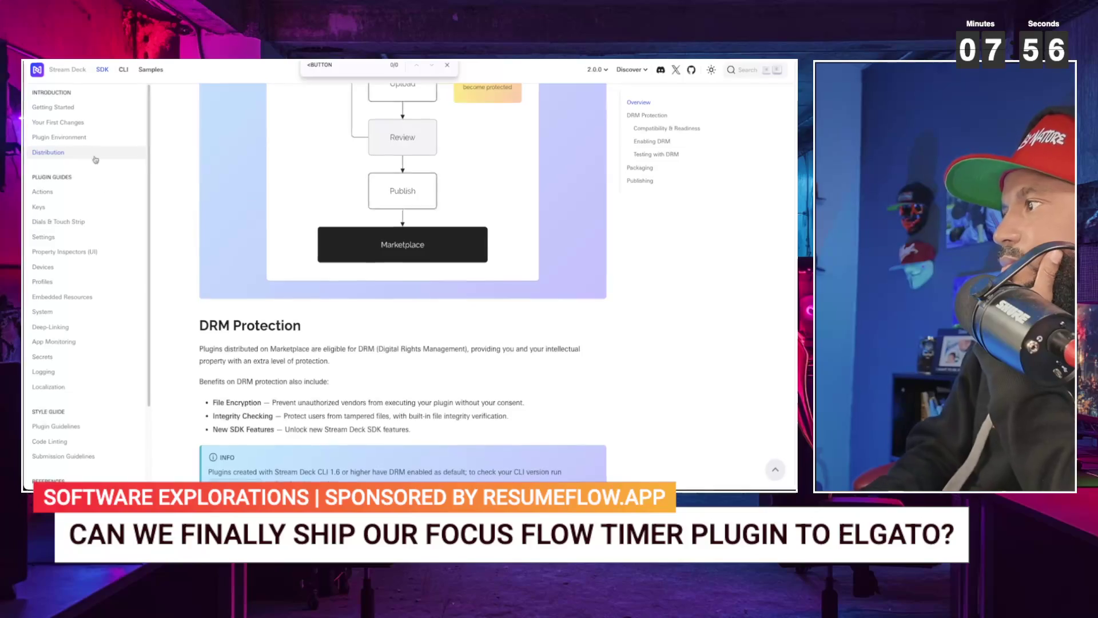
pyautogui.scroll(1, 244, 240)
pyautogui.scroll(-2, 244, 243)
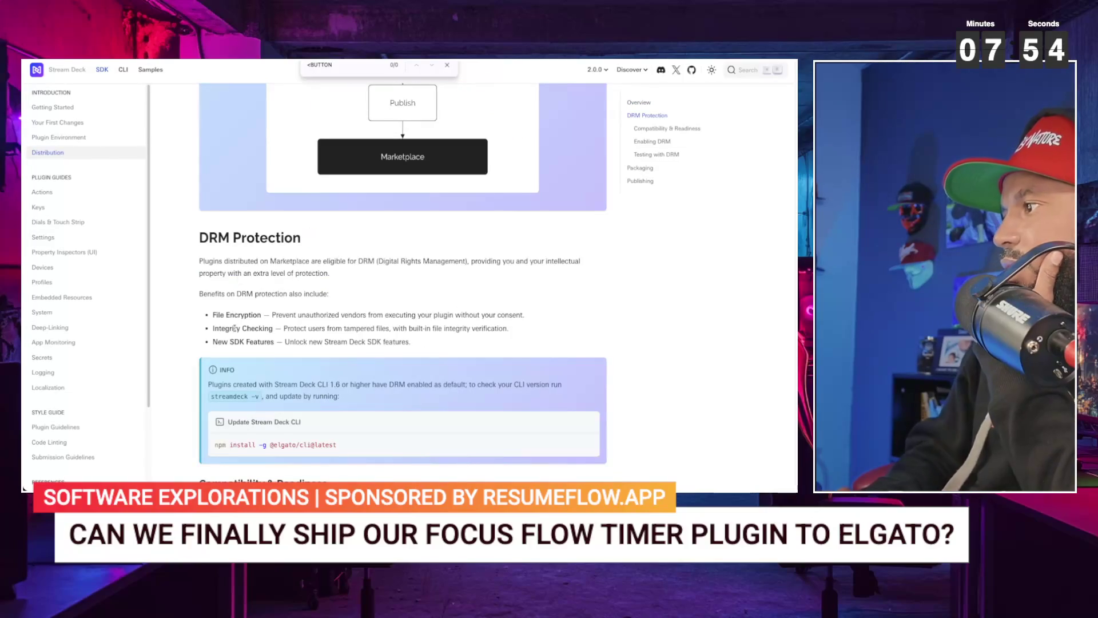
pyautogui.scroll(-1, 235, 329)
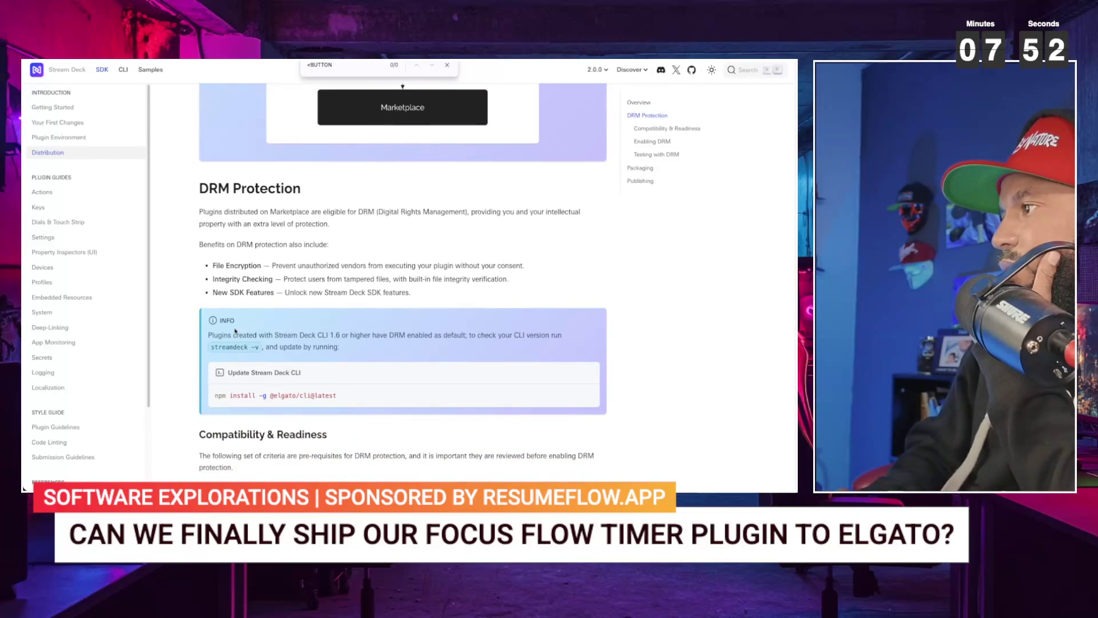
pyautogui.scroll(-1, 235, 331)
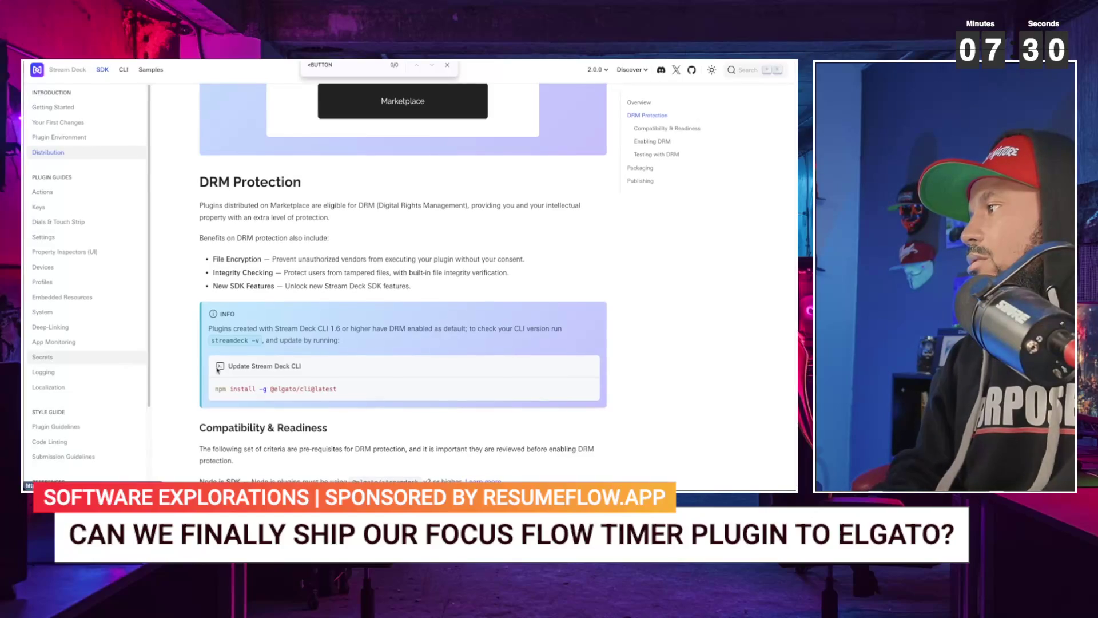
pyautogui.scroll(1, 341, 390)
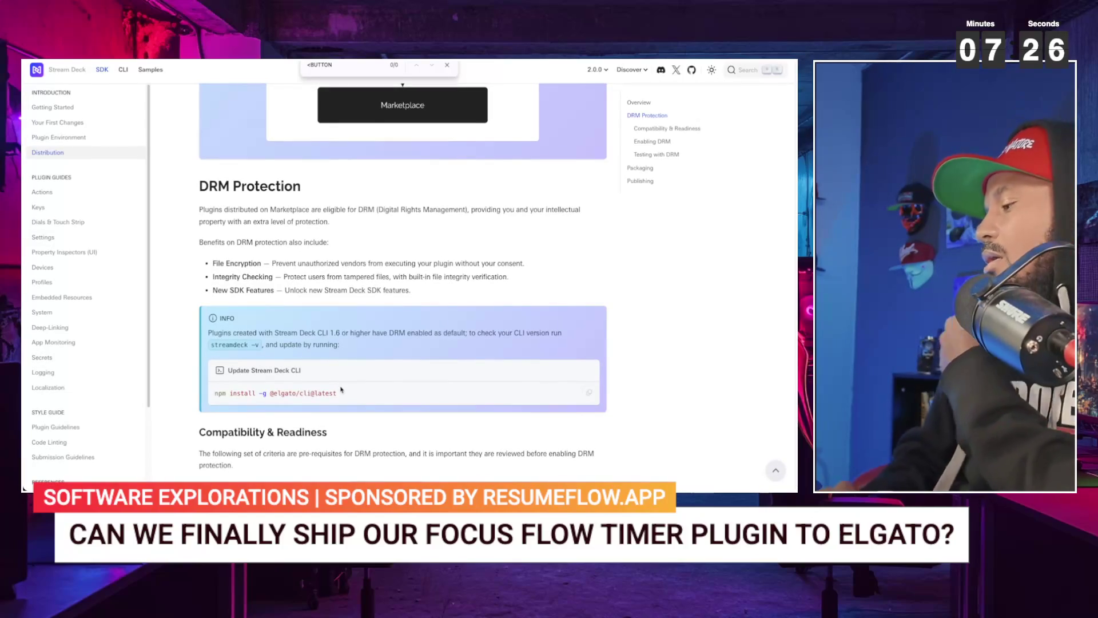
pyautogui.scroll(-1, 341, 390)
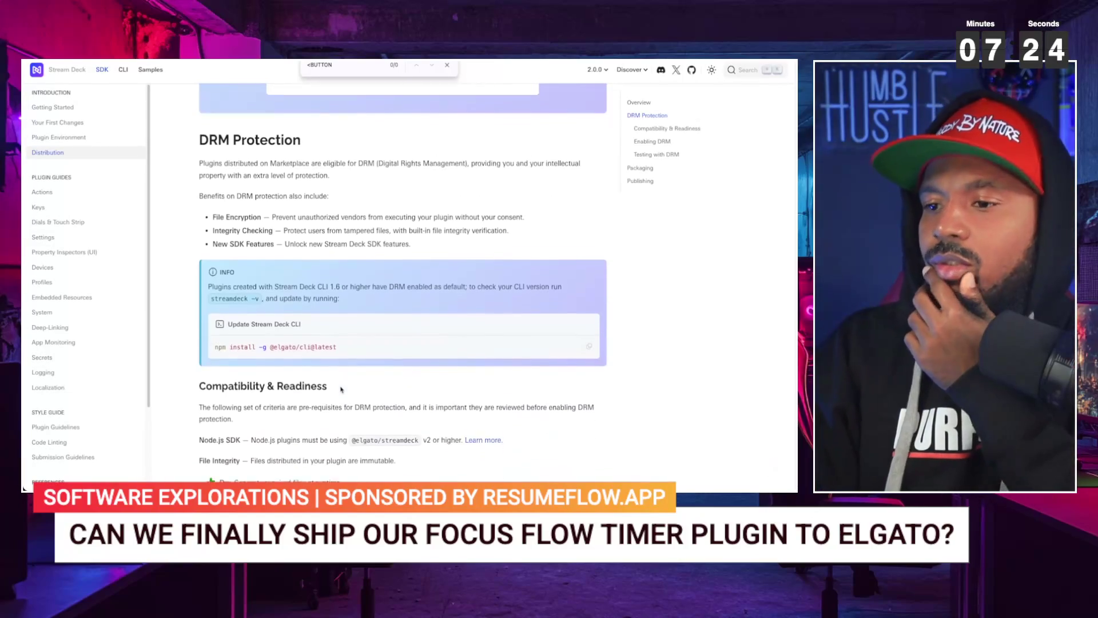
pyautogui.scroll(-2, 341, 390)
pyautogui.scroll(-5, 326, 382)
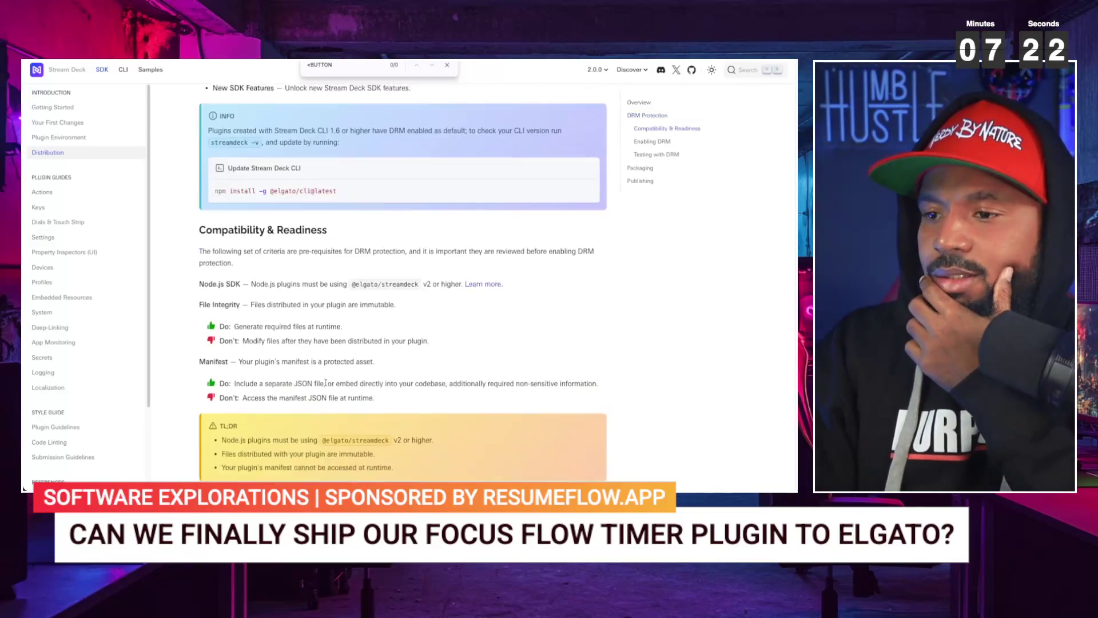
pyautogui.scroll(-5, 326, 382)
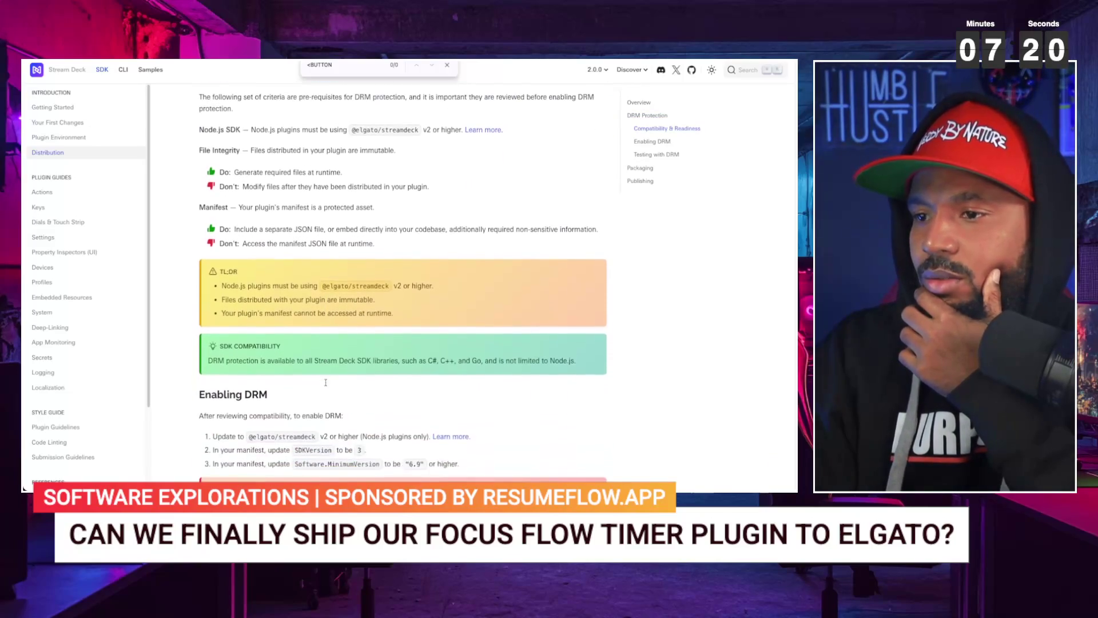
pyautogui.scroll(-7, 326, 382)
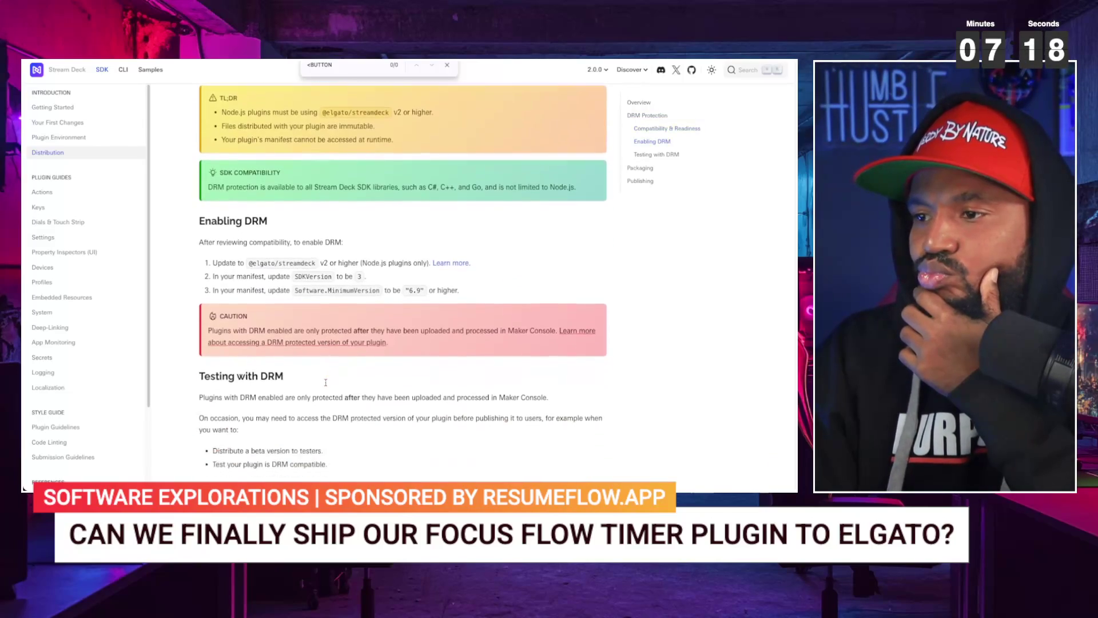
pyautogui.scroll(-2, 326, 382)
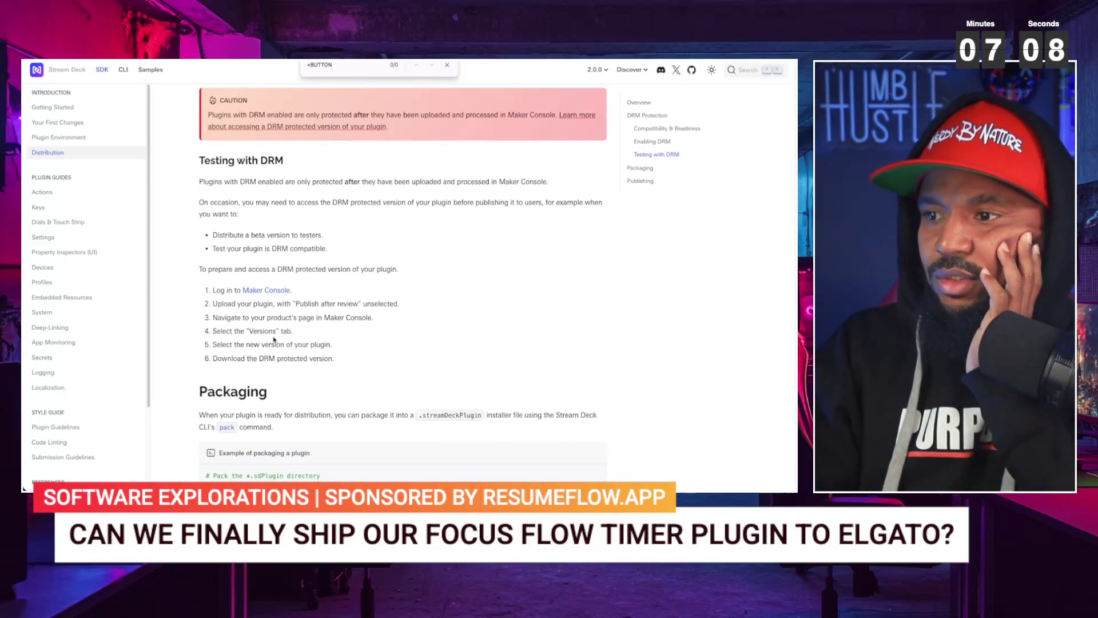
pyautogui.scroll(-1, 274, 339)
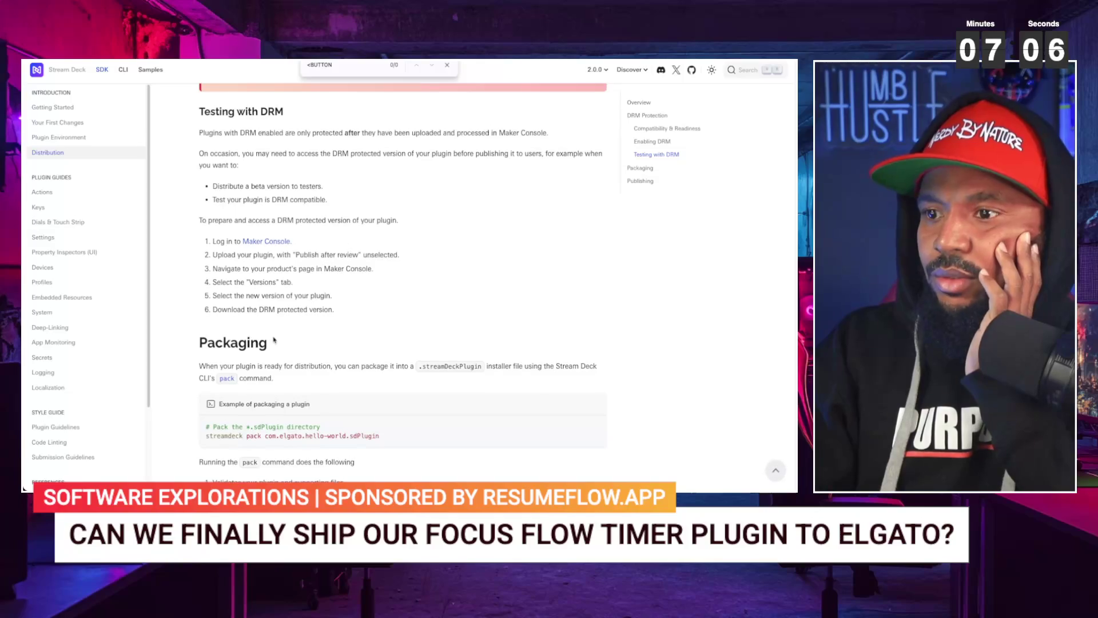
pyautogui.scroll(-3, 274, 339)
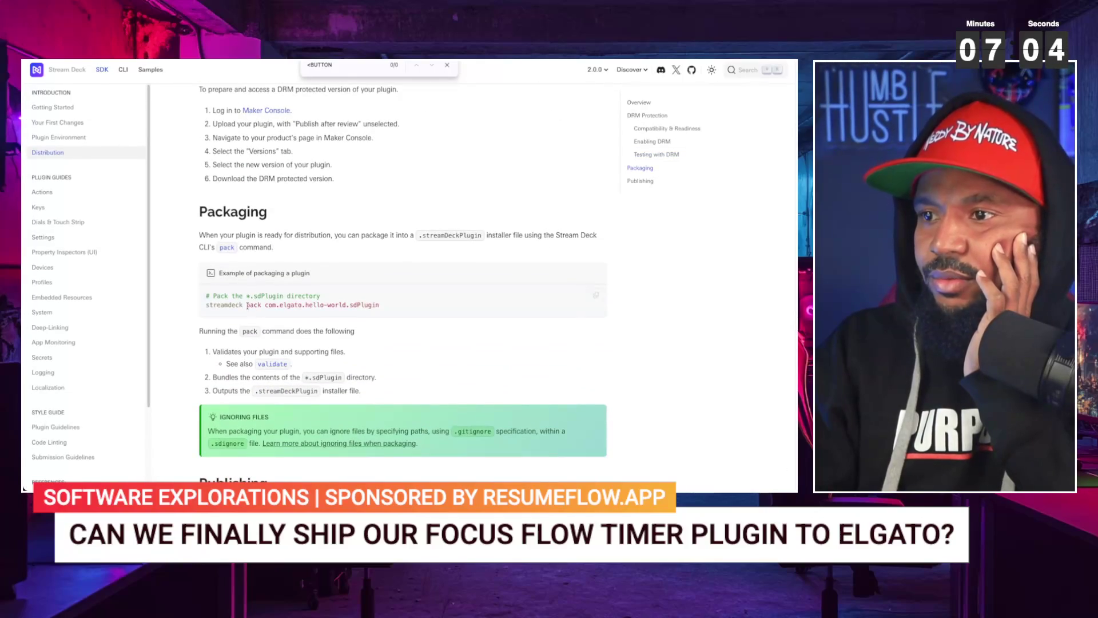
# - Select the pack example command and follow the 'validate' link to its reference
pyautogui.moveTo(247, 306); pyautogui.dragTo(421, 321)
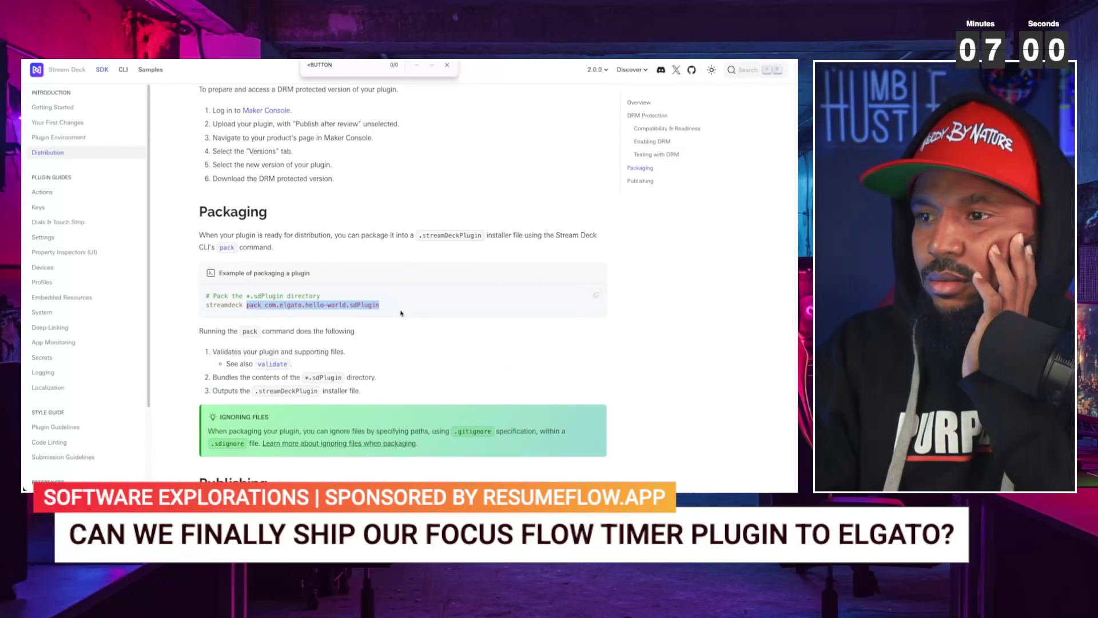
pyautogui.scroll(-1, 401, 313)
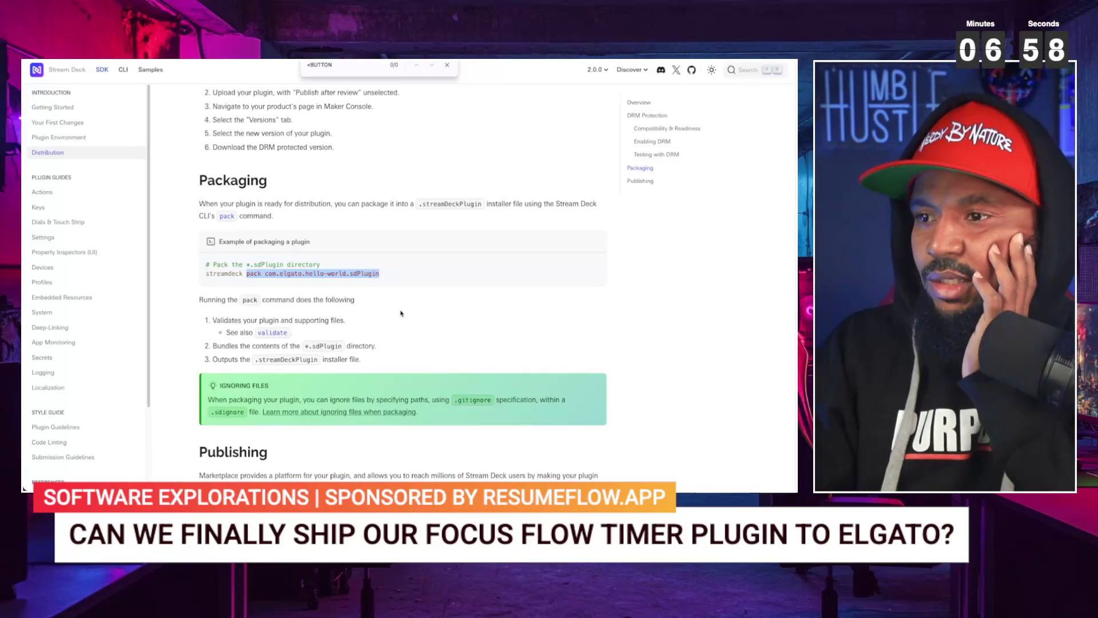
pyautogui.doubleClick(279, 332)
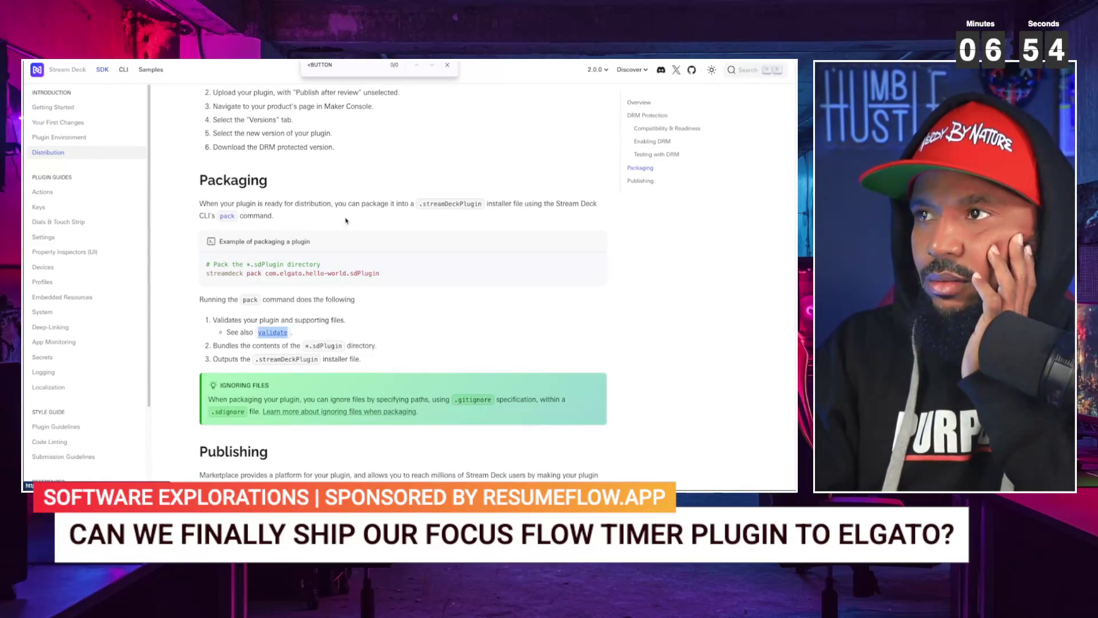
pyautogui.click(272, 332)
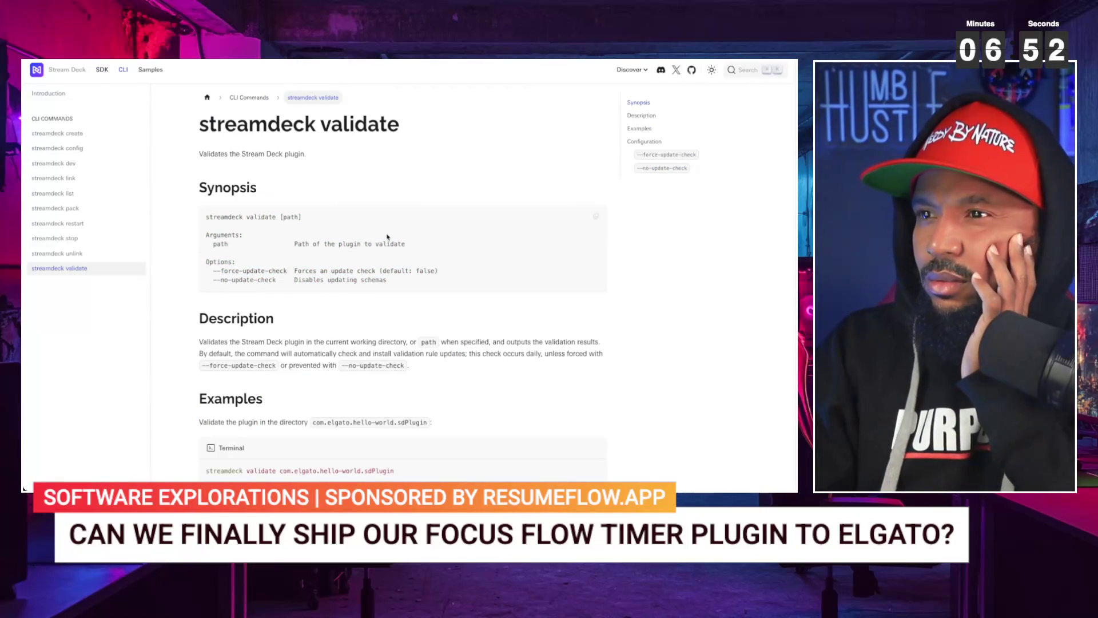
# - Scroll through the streamdeck validate page's synopsis, options and examples
pyautogui.scroll(-1, 387, 237)
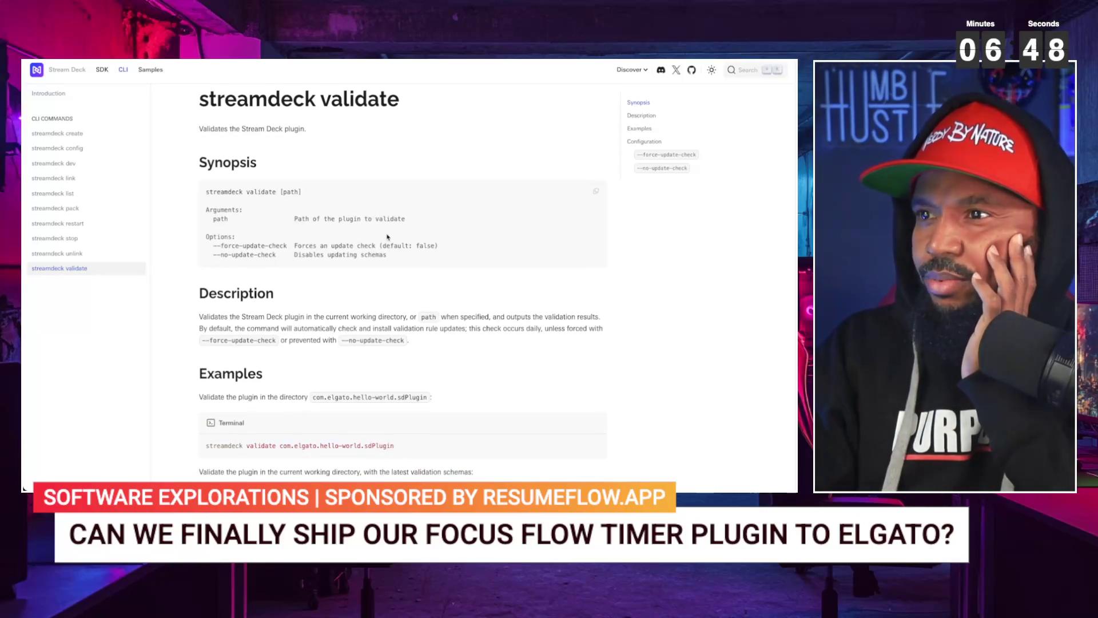
pyautogui.scroll(-1, 387, 236)
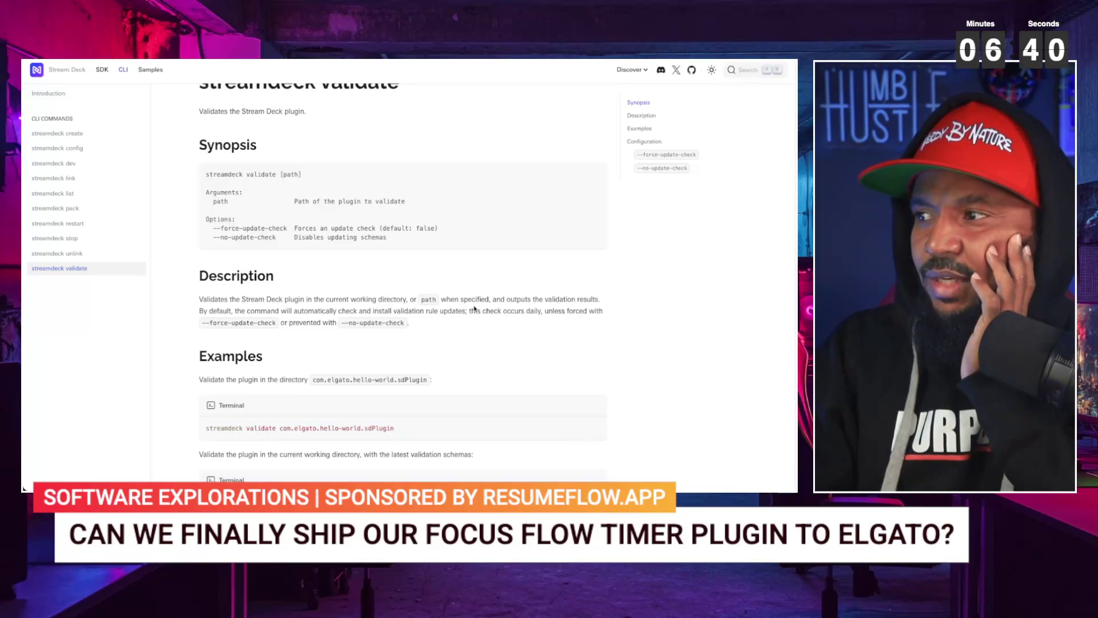
pyautogui.scroll(-5, 475, 309)
pyautogui.scroll(-1, 474, 309)
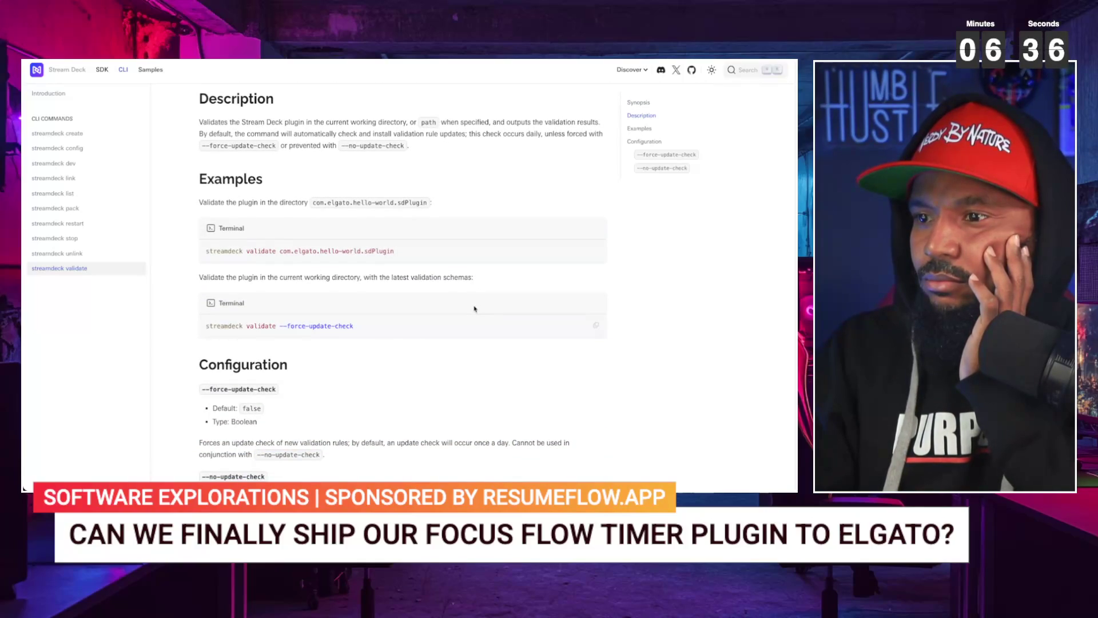
pyautogui.scroll(-1, 474, 309)
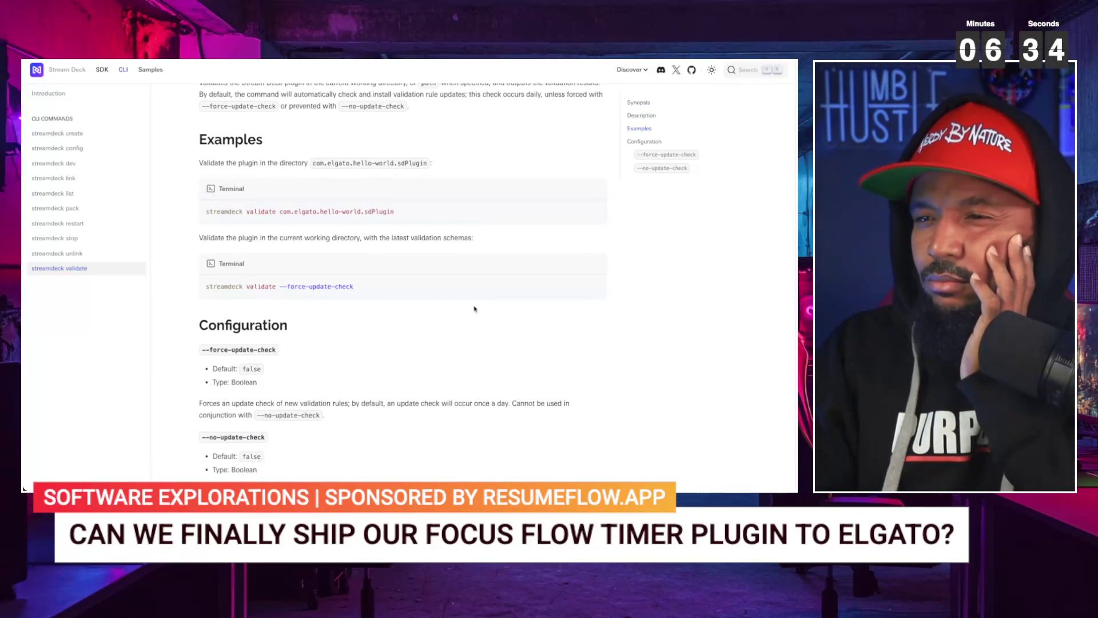
pyautogui.scroll(-1, 474, 309)
pyautogui.scroll(-1, 474, 309)
pyautogui.scroll(-1, 475, 310)
pyautogui.scroll(-2, 474, 311)
pyautogui.scroll(6, 474, 311)
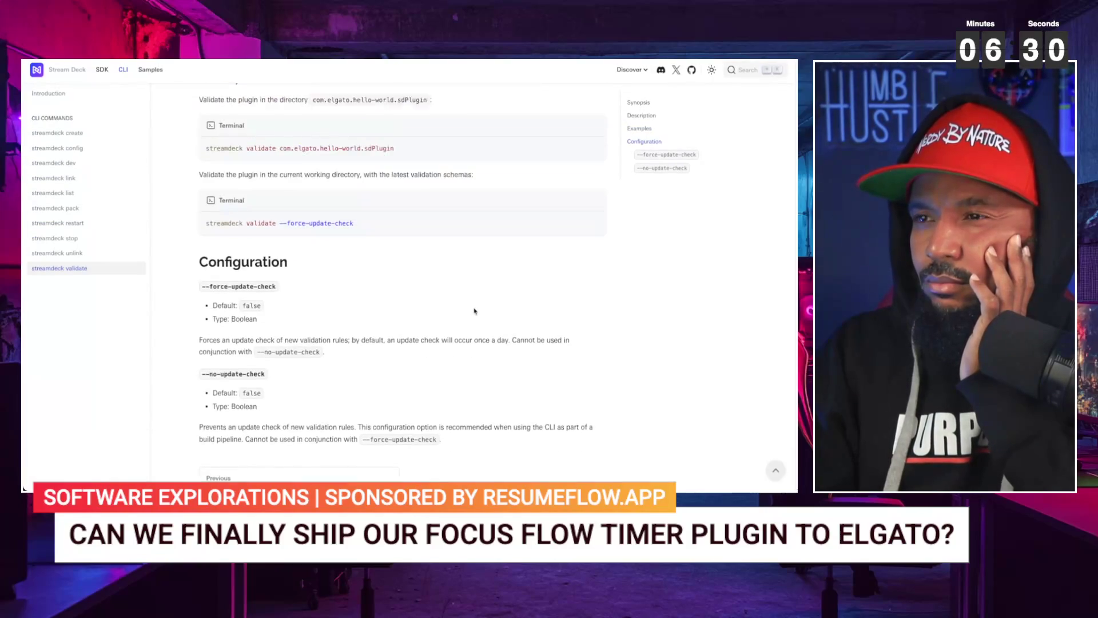
pyautogui.scroll(1, 474, 310)
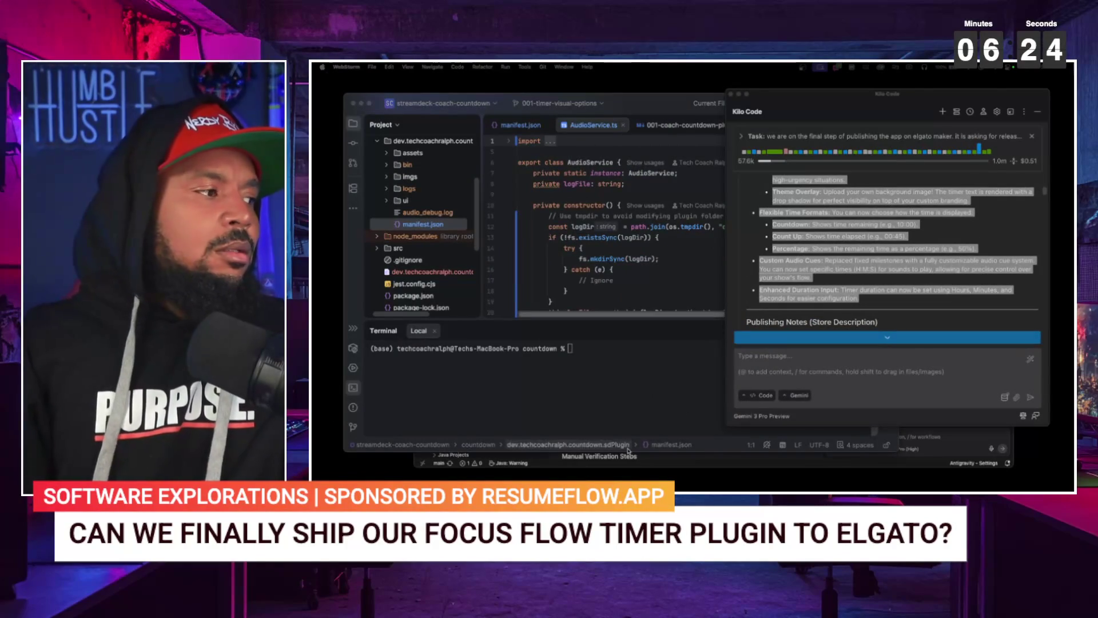
# - Run streamdeck validate on the dev.techcoachralph.countdown.sdPlugin folder in WebStorm's terminal
pyautogui.click(353, 388)
pyautogui.click(353, 388)
pyautogui.write('strea')
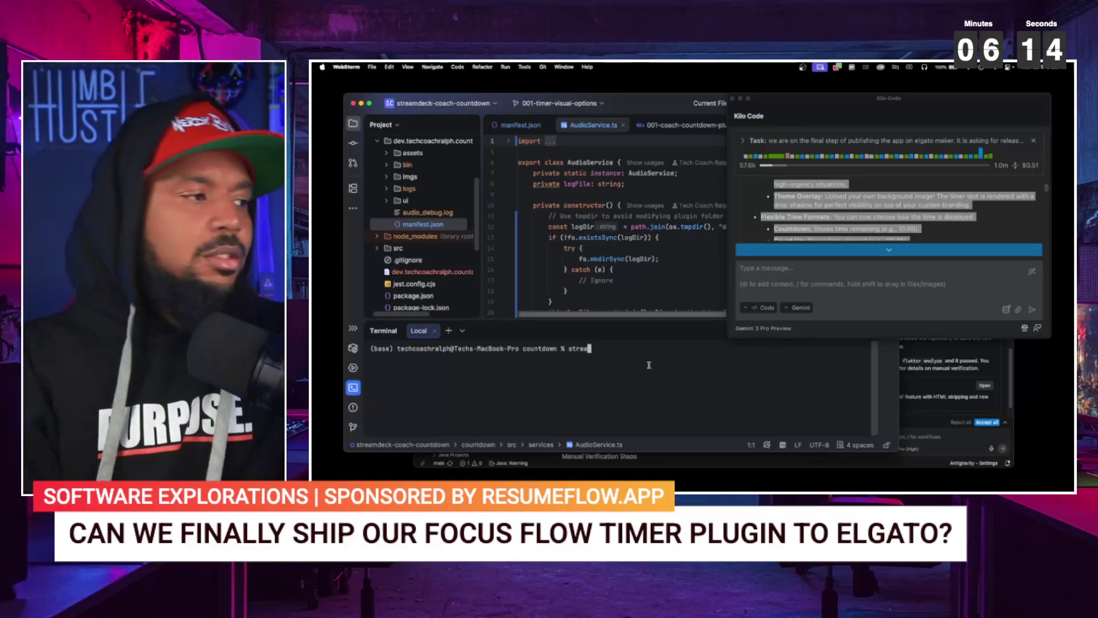
pyautogui.write('mdeck valid')
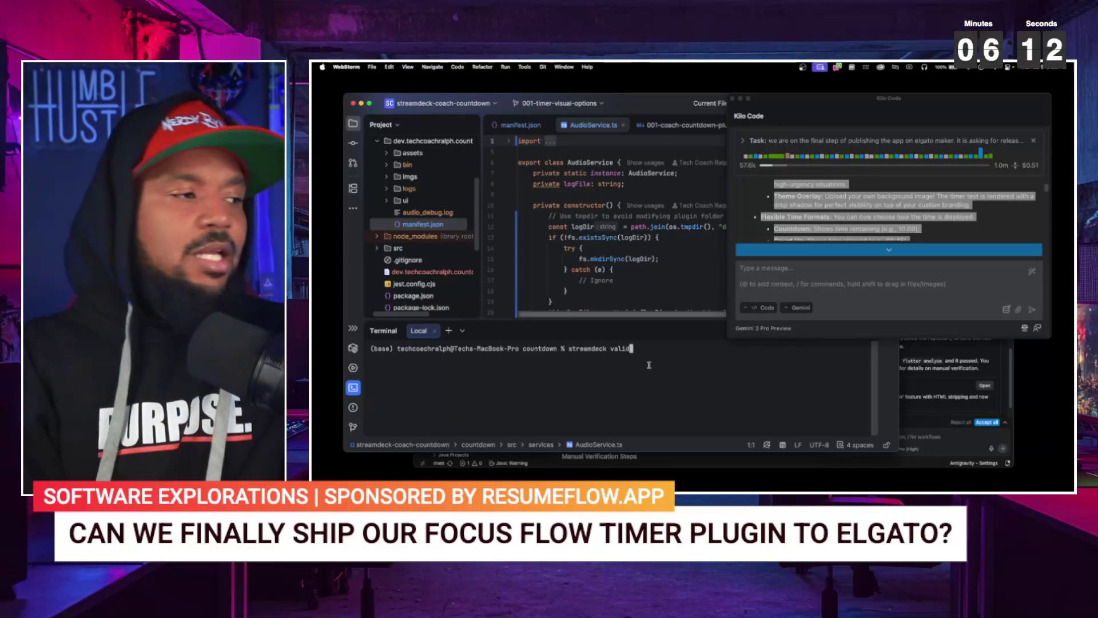
pyautogui.write('ate dev')
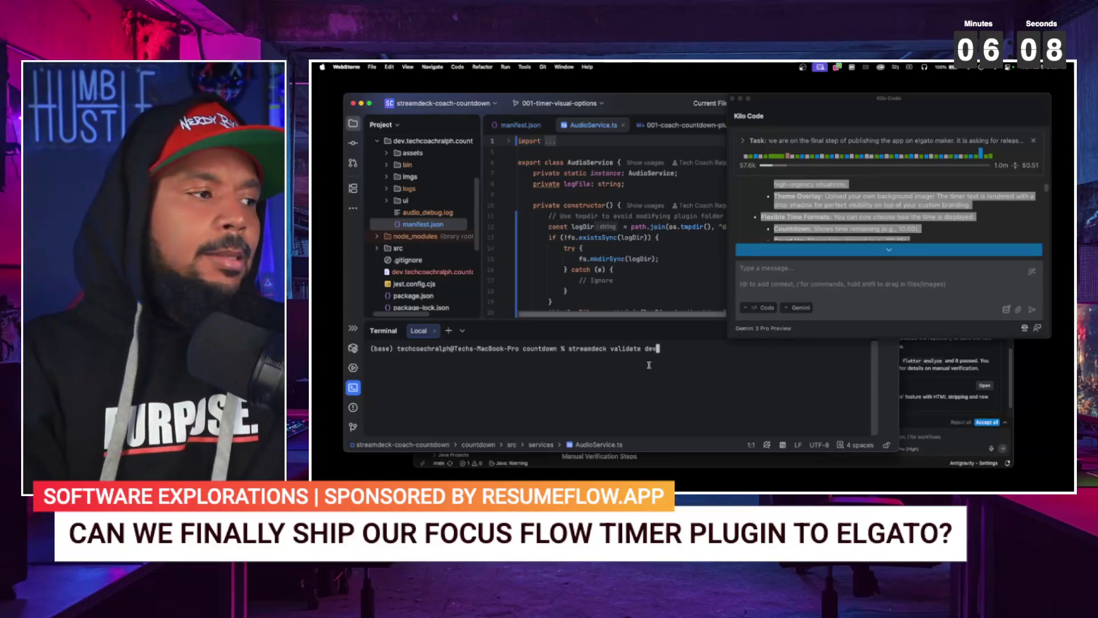
pyautogui.press('Tab')
pyautogui.write('d')
pyautogui.press('Tab')
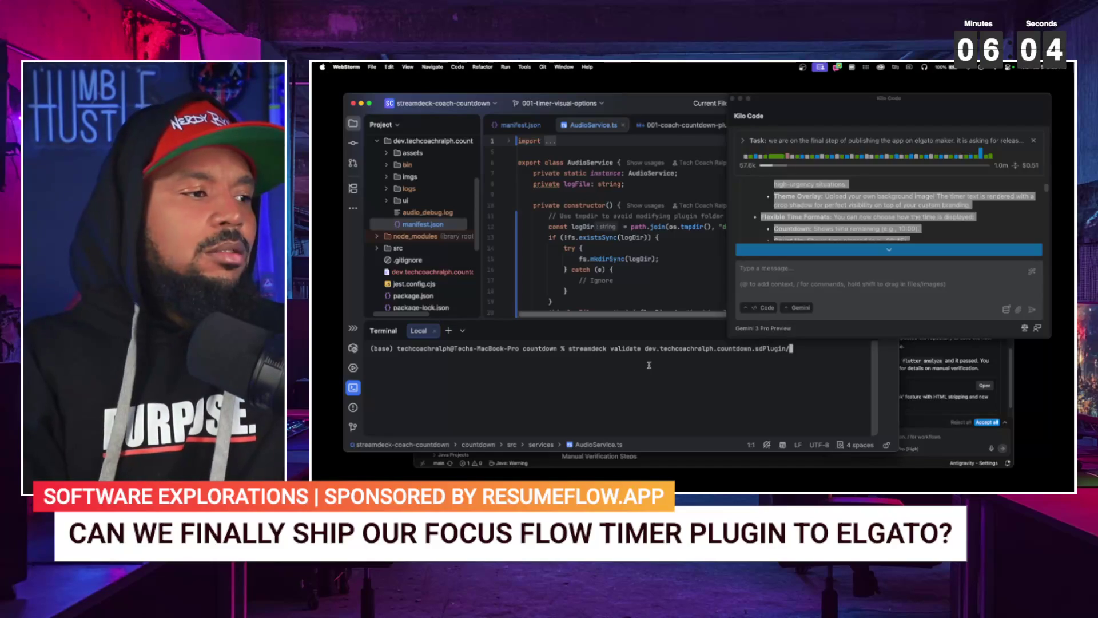
pyautogui.press('Return')
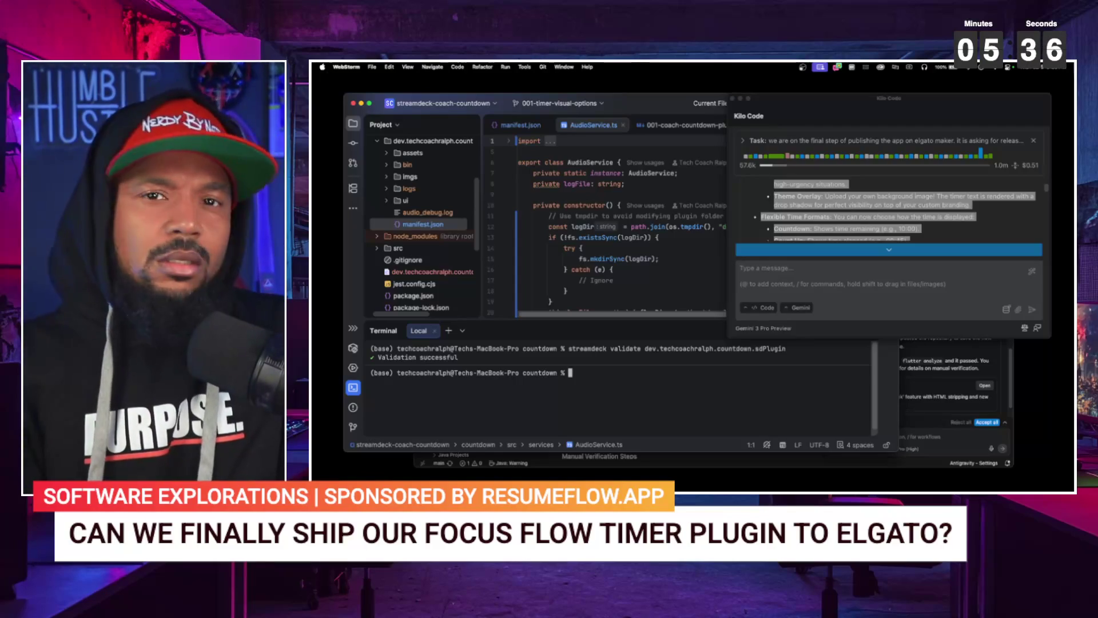
# - Rerun the validation with the --force-update-check option added
pyautogui.press('Up')
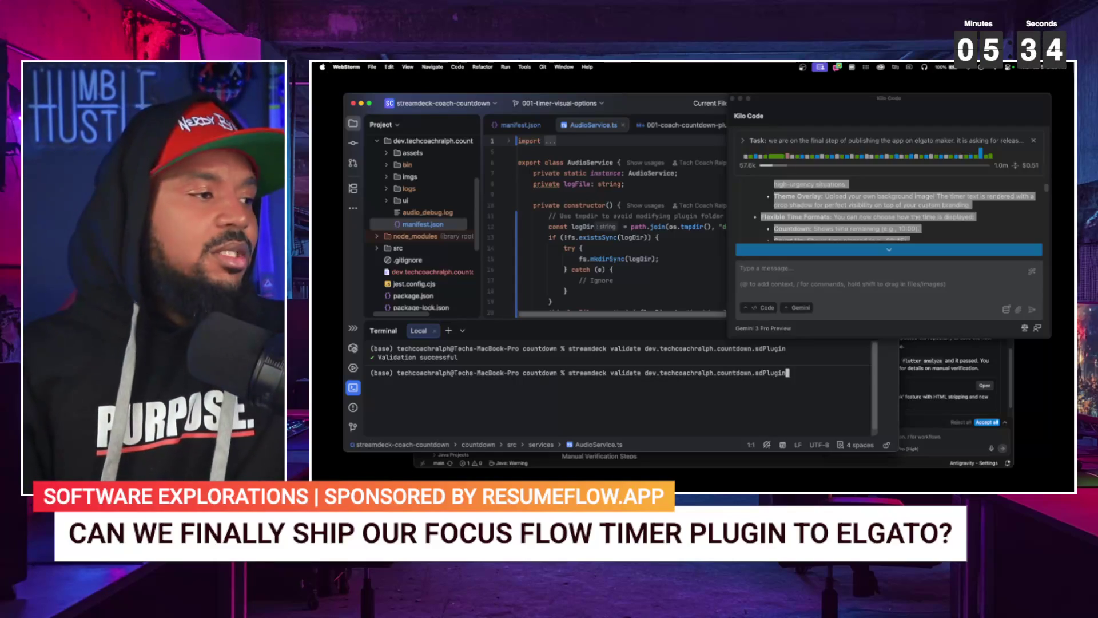
pyautogui.write(' --force-')
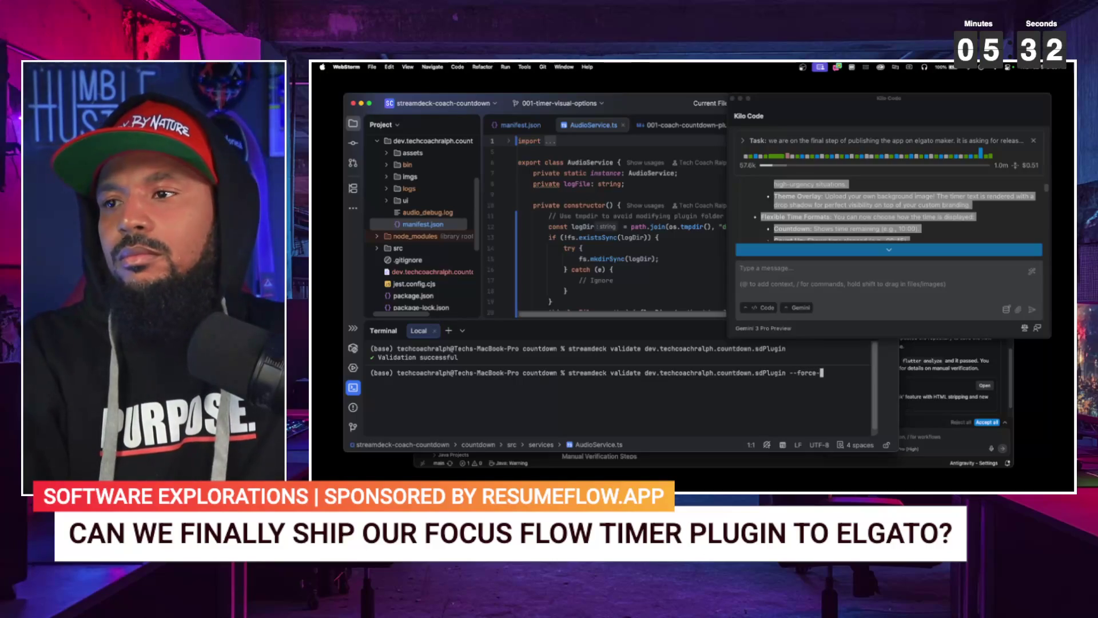
pyautogui.write('update-check')
pyautogui.press('Return')
# - Rerun it with --force-update-check=True, which the CLI rejects
pyautogui.press('Up')
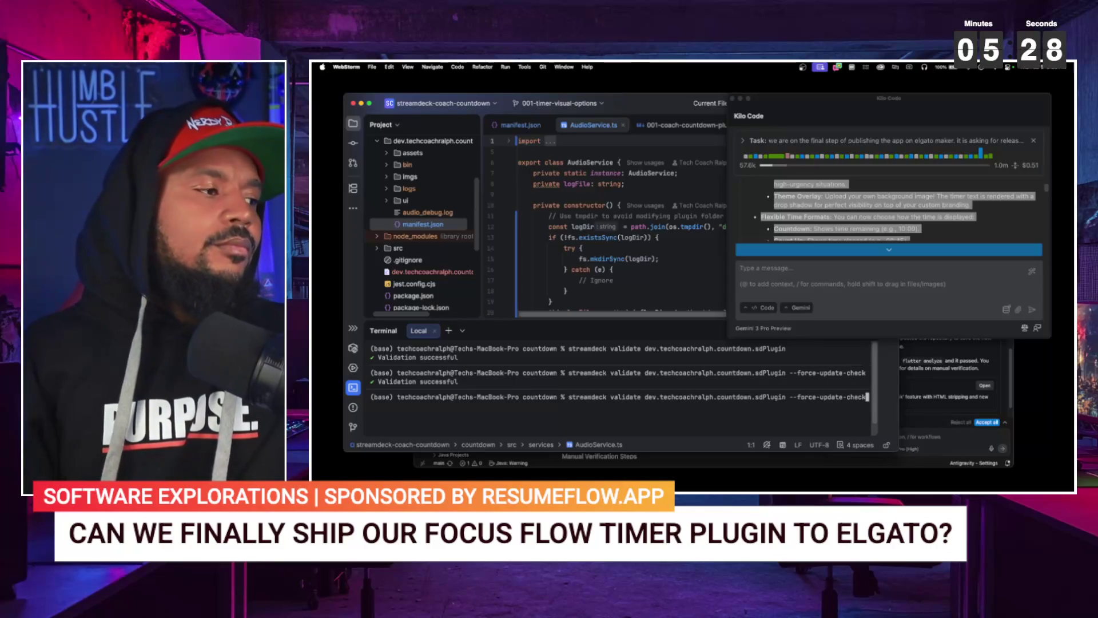
pyautogui.write('True')
pyautogui.press('BackSpace')
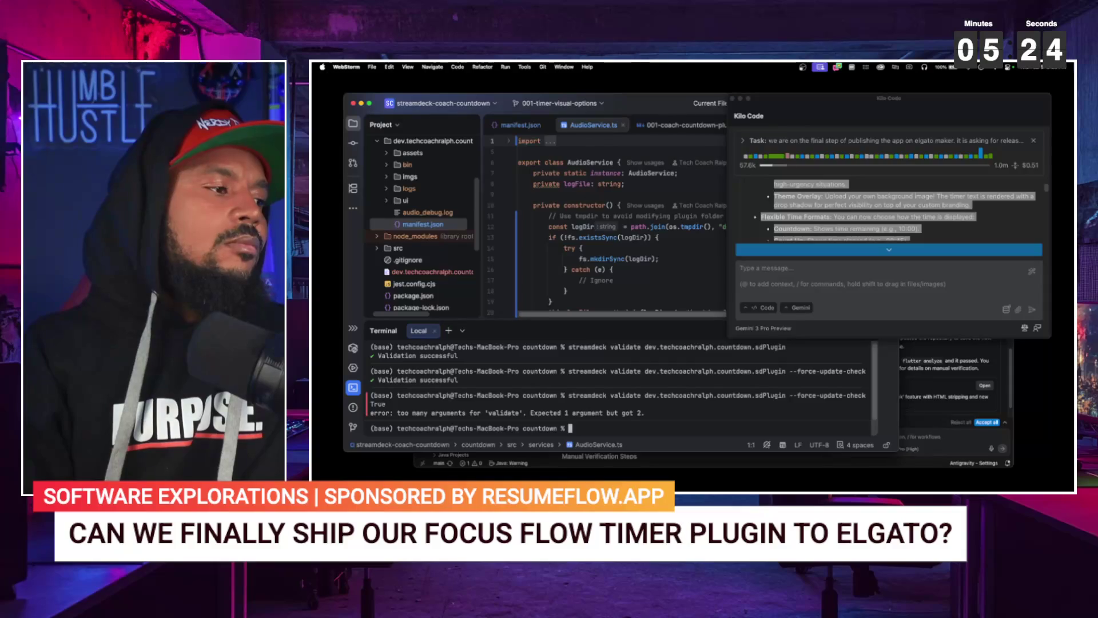
pyautogui.press('Up')
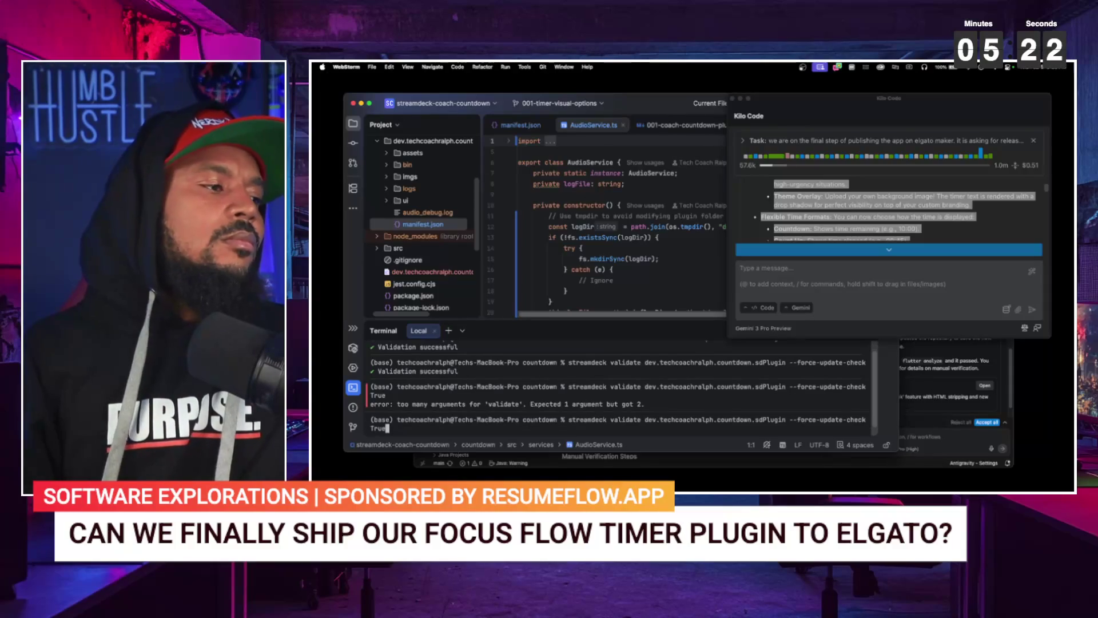
pyautogui.press('Left')
pyautogui.press('Left')
pyautogui.press('Left')
pyautogui.press('Left')
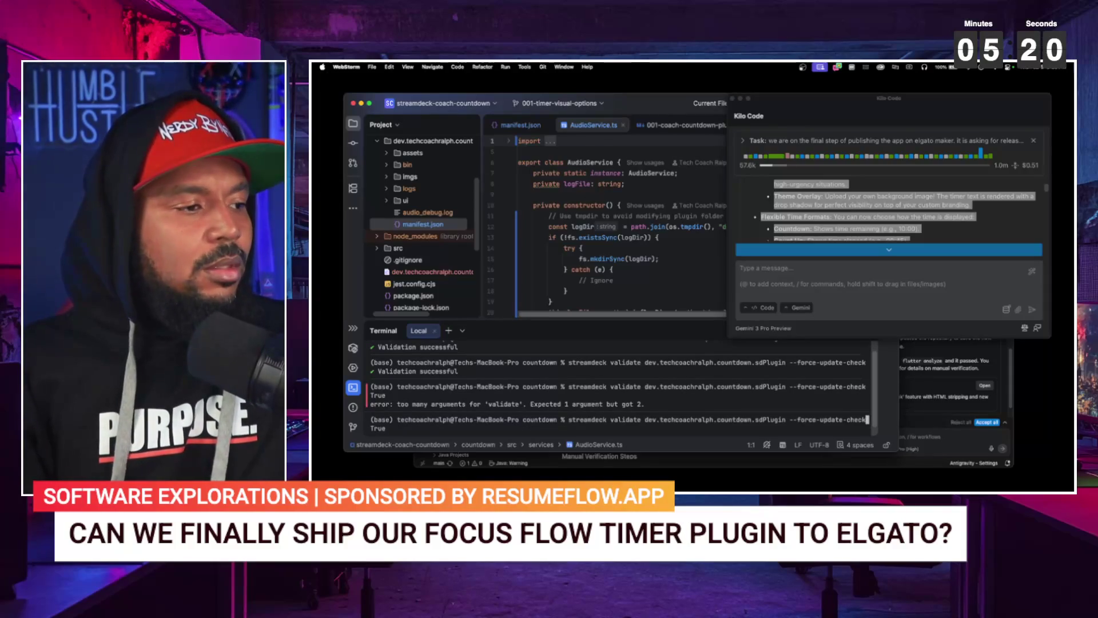
pyautogui.press('Delete')
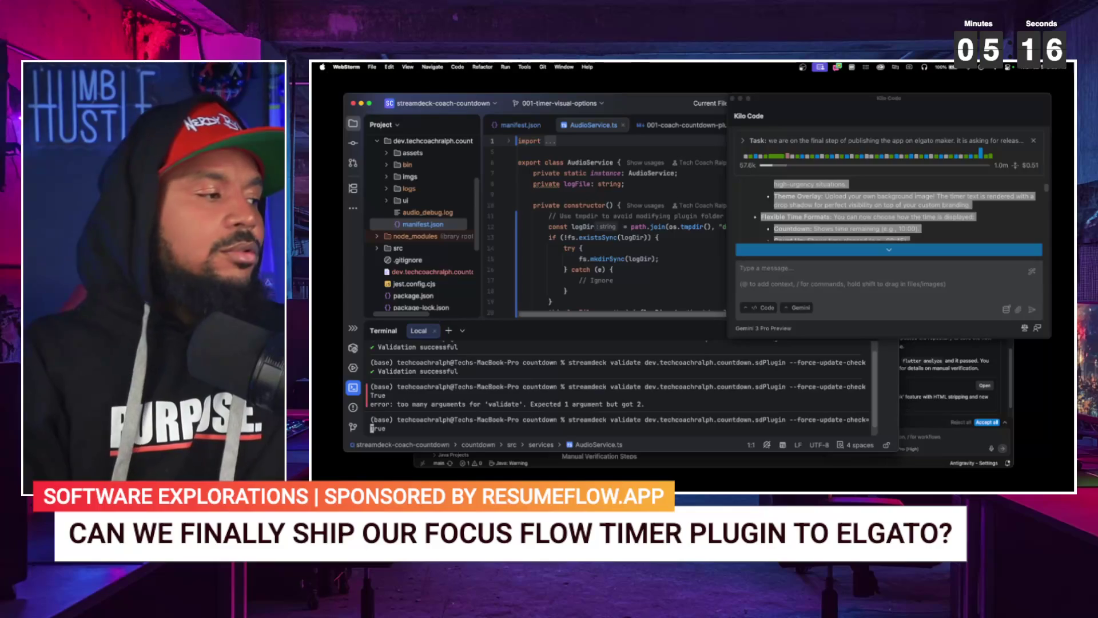
pyautogui.write('=')
pyautogui.press('Return')
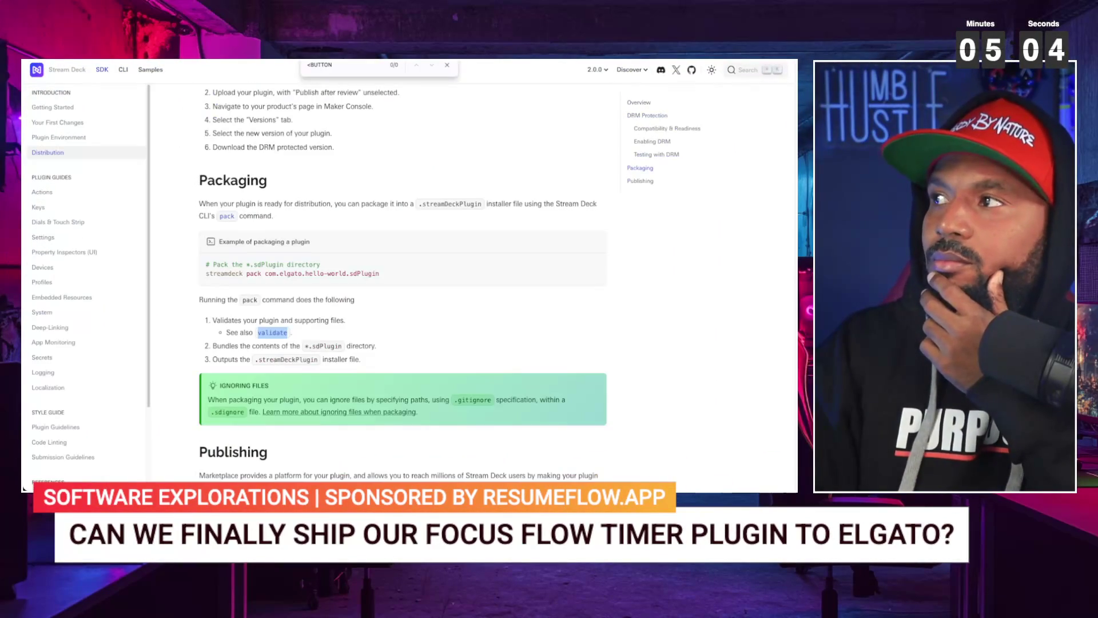
# - Follow the Publishing step's 'Submit for review' link into Maker Console's Products list
pyautogui.scroll(2, 359, 314)
pyautogui.scroll(-4, 346, 344)
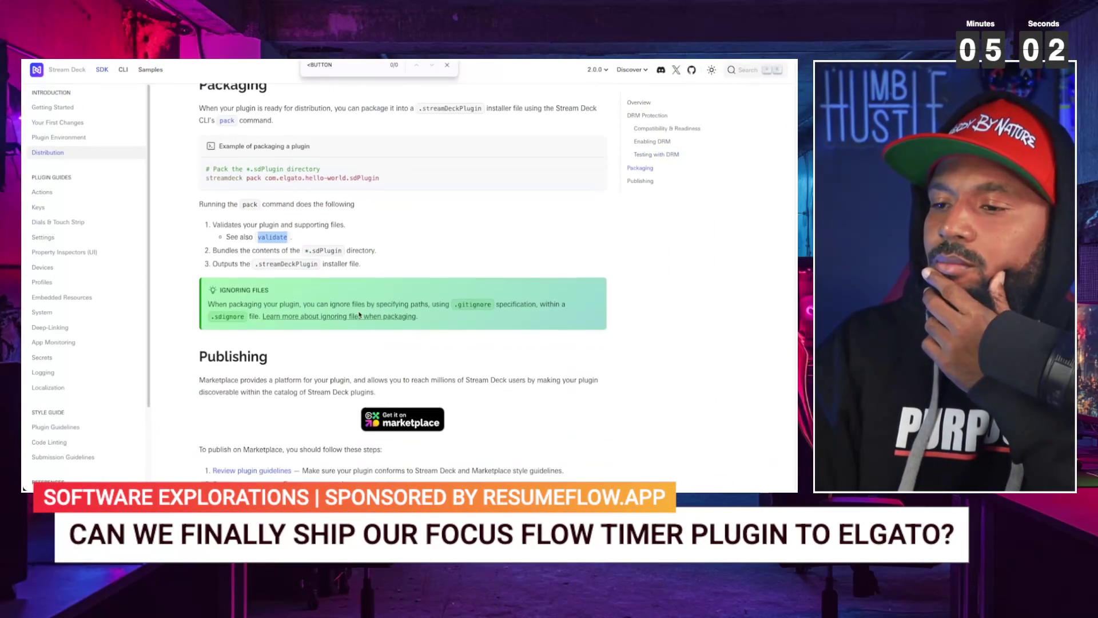
pyautogui.scroll(-2, 338, 372)
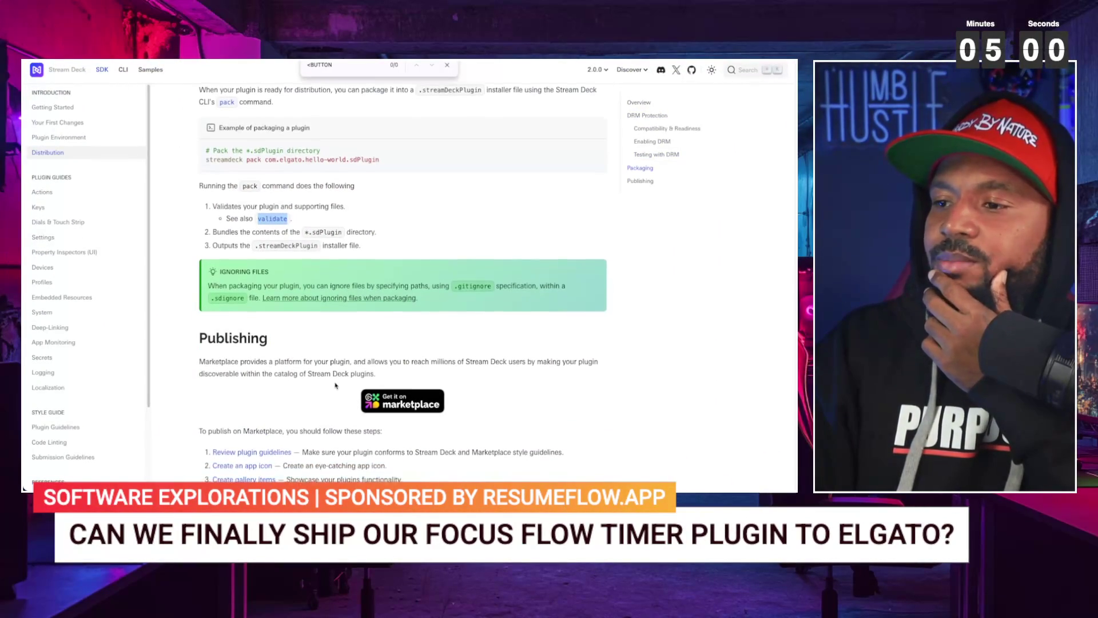
pyautogui.scroll(-5, 335, 386)
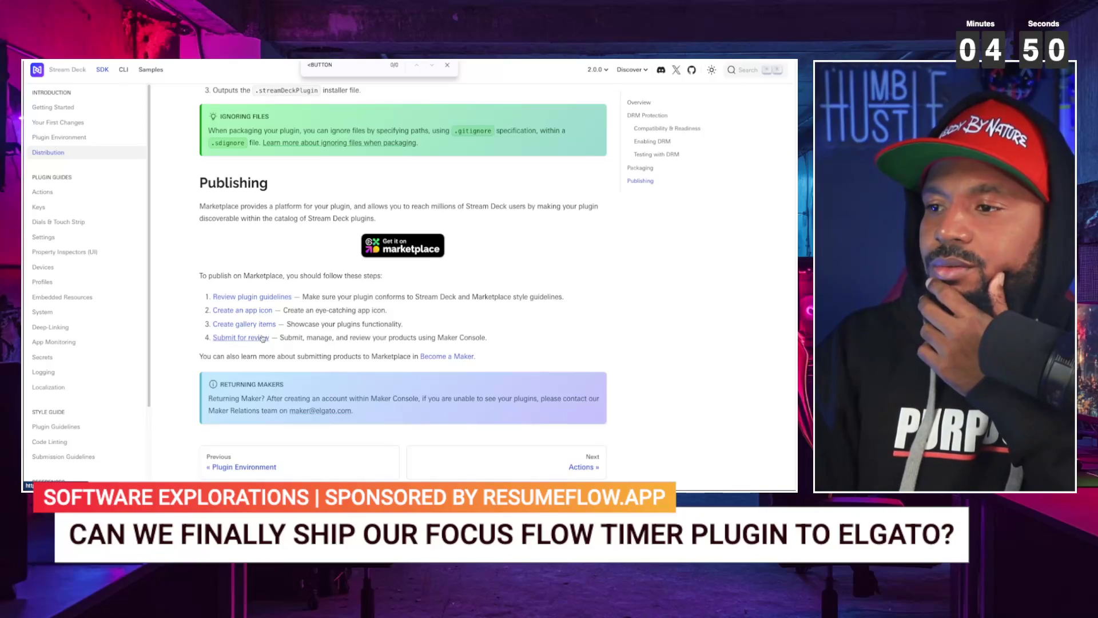
pyautogui.click(262, 337)
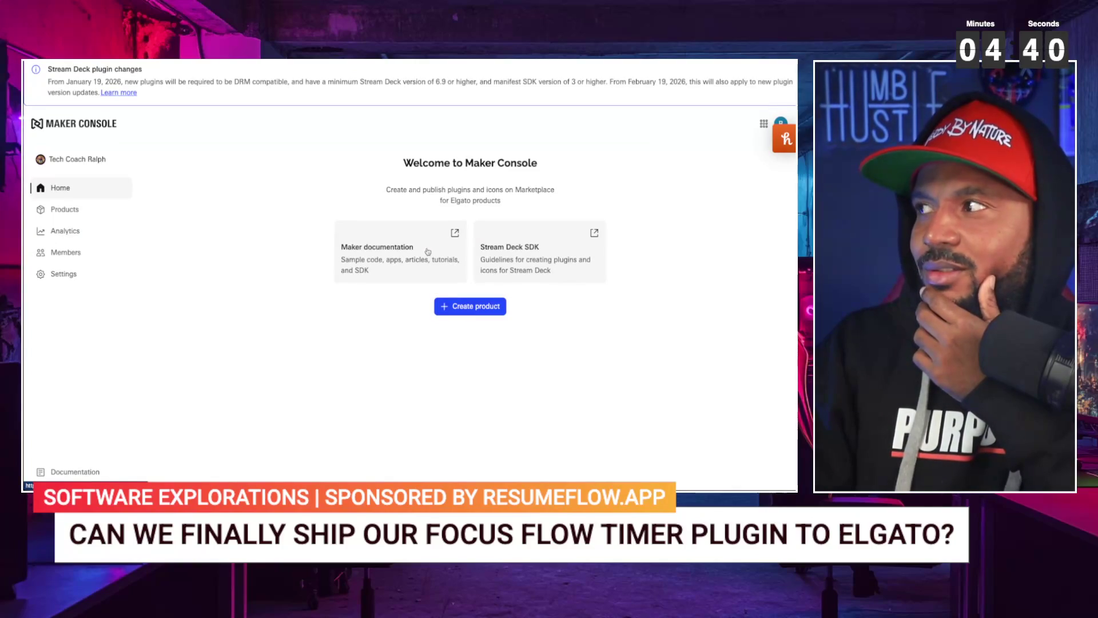
pyautogui.click(71, 212)
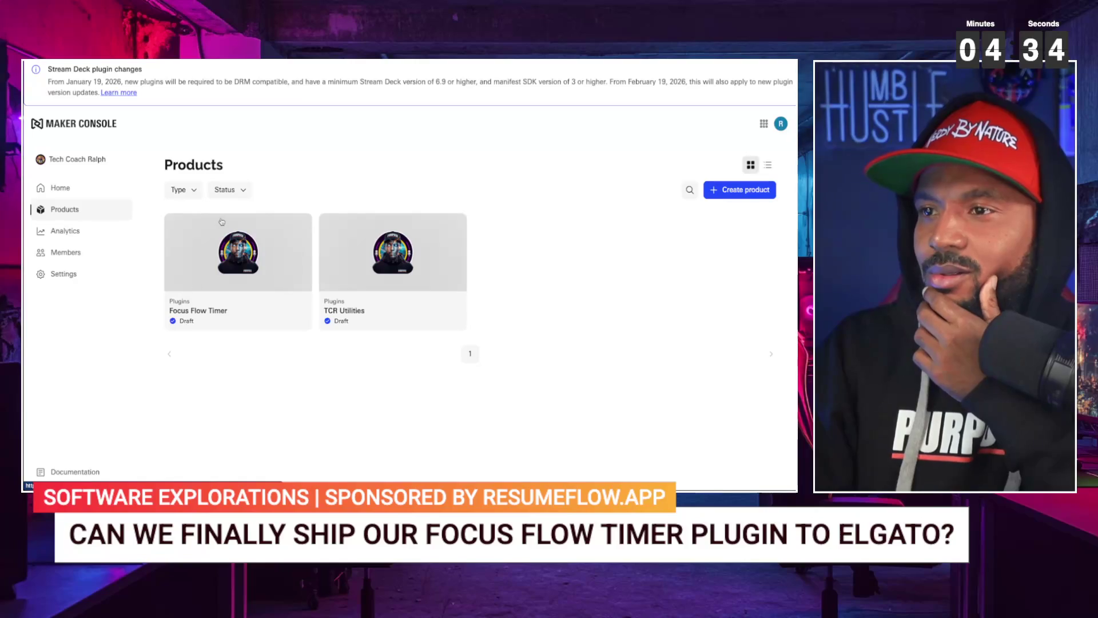
# - Browse Analytics (overview and per-product), Members and Home, then return to Products
pyautogui.click(74, 224)
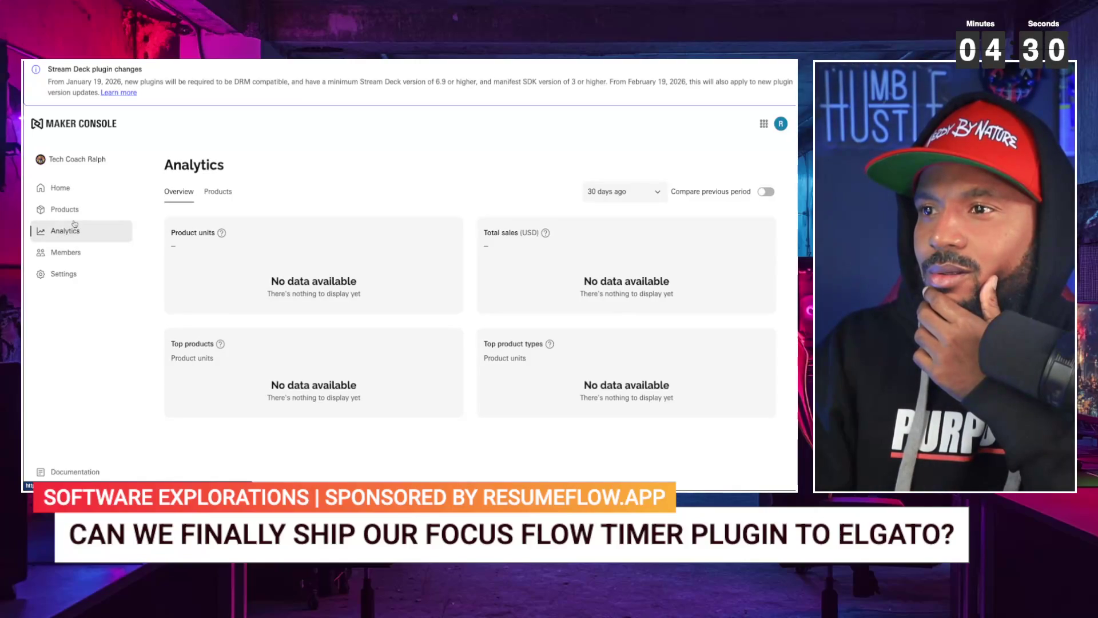
pyautogui.click(215, 202)
pyautogui.click(71, 252)
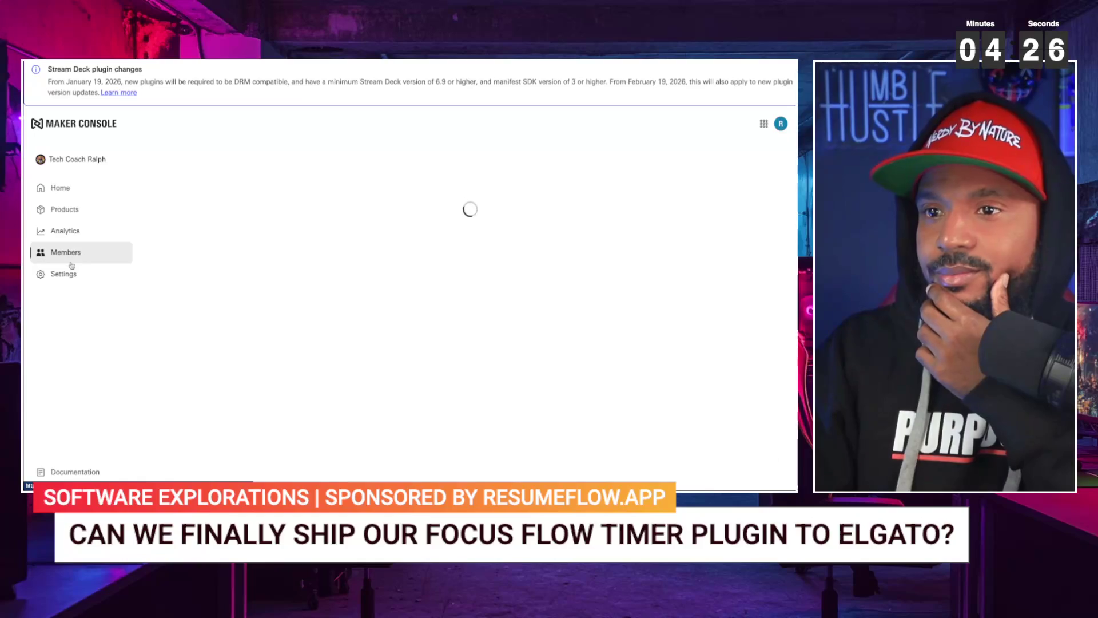
pyautogui.click(70, 189)
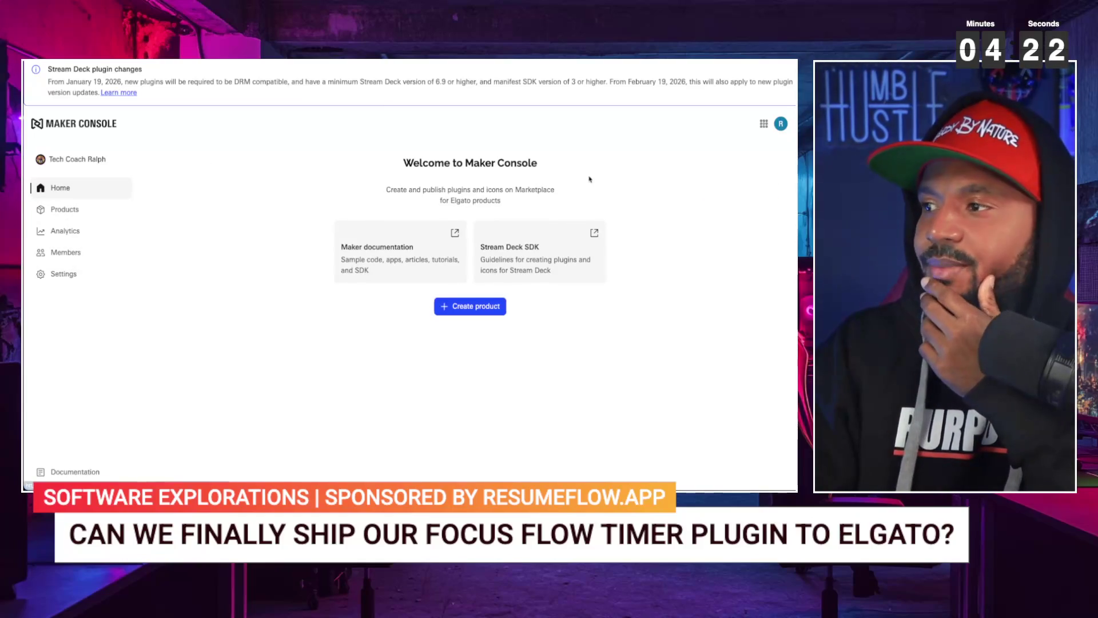
pyautogui.click(86, 159)
pyautogui.click(89, 205)
pyautogui.click(78, 210)
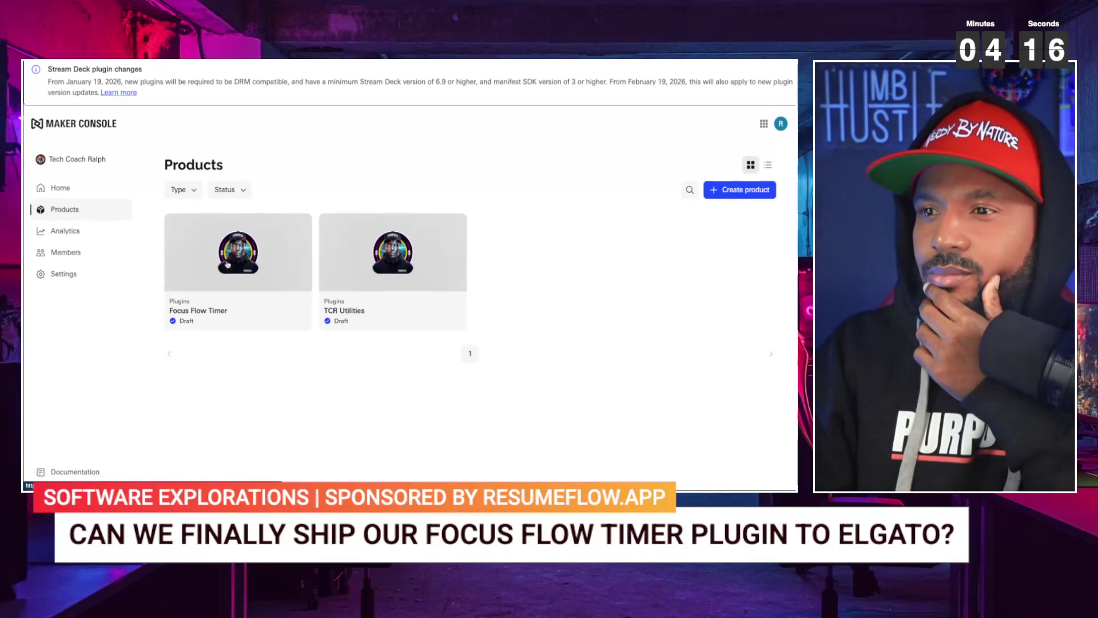
pyautogui.click(233, 256)
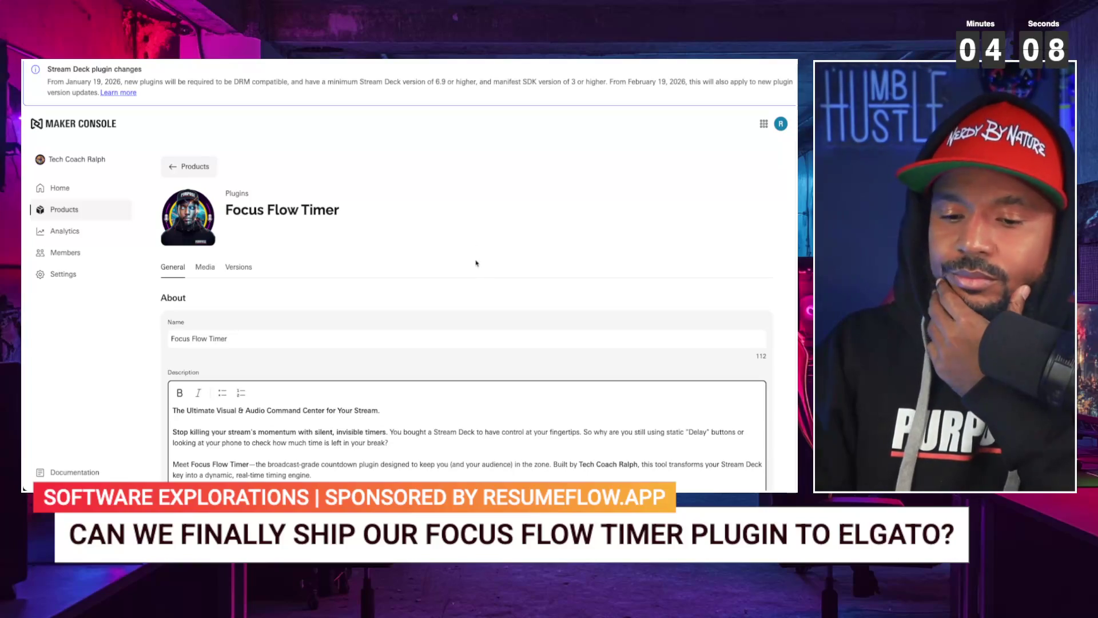
# - Scroll Focus Flow Timer's General tab reviewing its name, description, details and $3.49 price
pyautogui.scroll(-10, 460, 307)
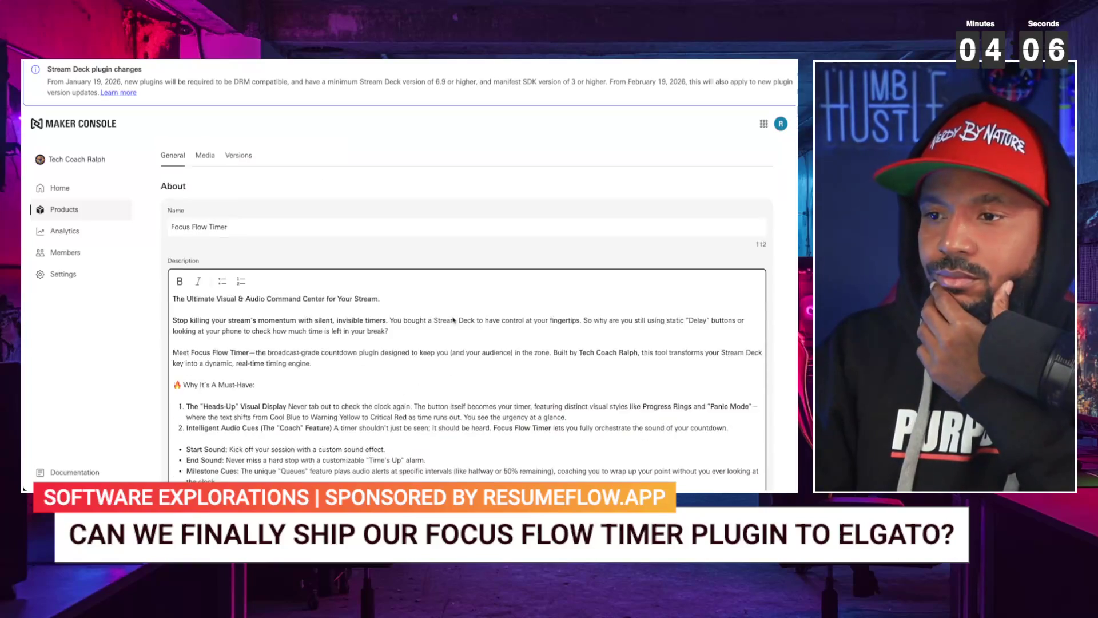
pyautogui.scroll(-1, 435, 333)
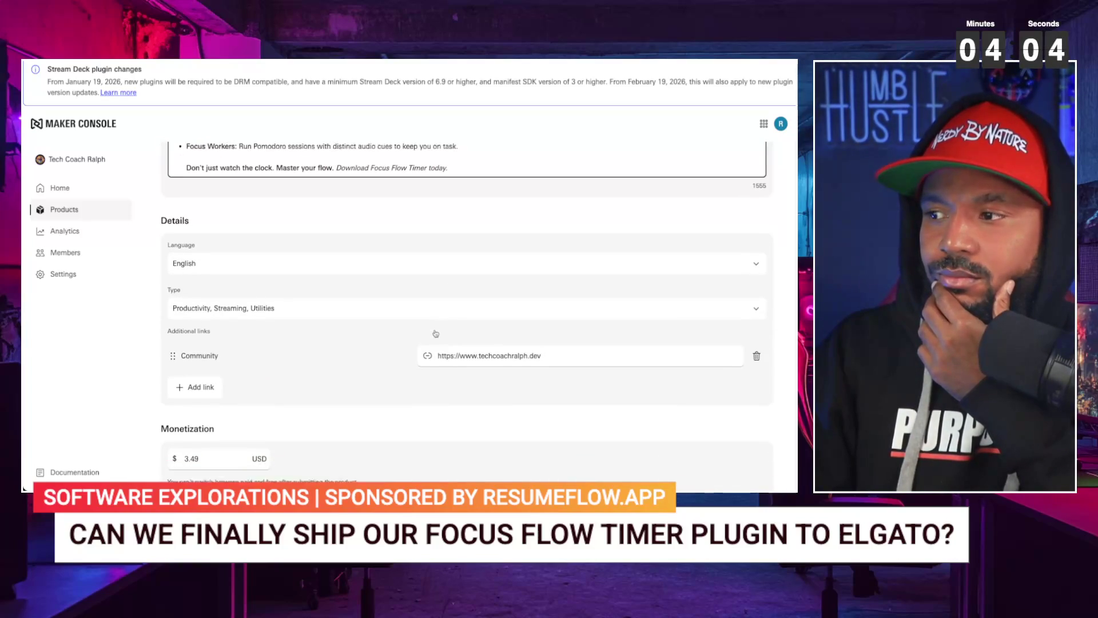
pyautogui.scroll(1, 435, 333)
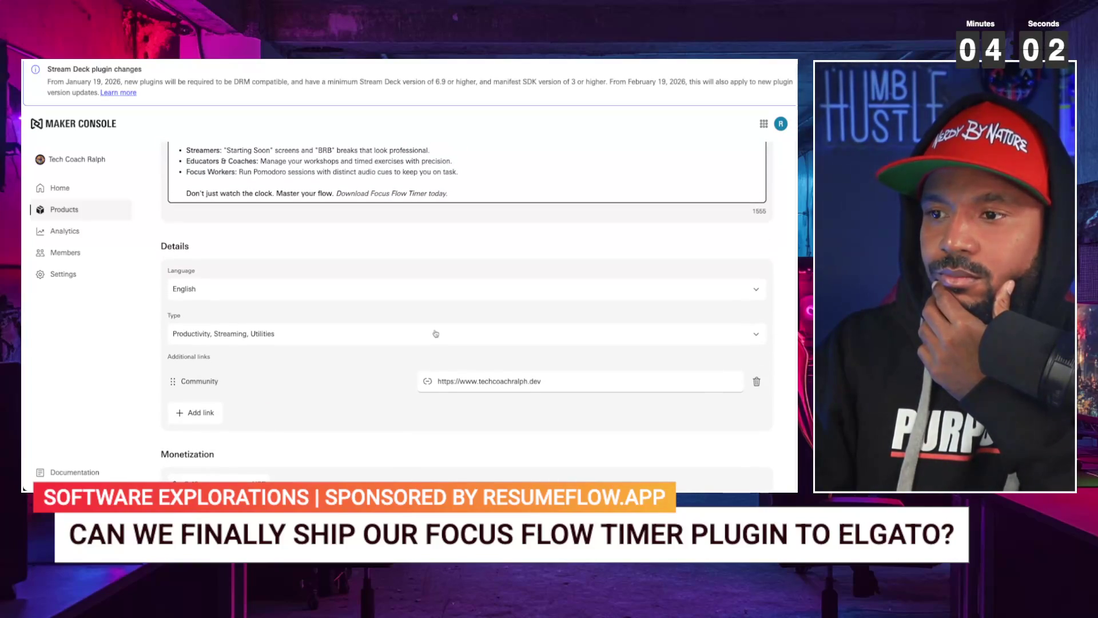
pyautogui.scroll(-1, 435, 333)
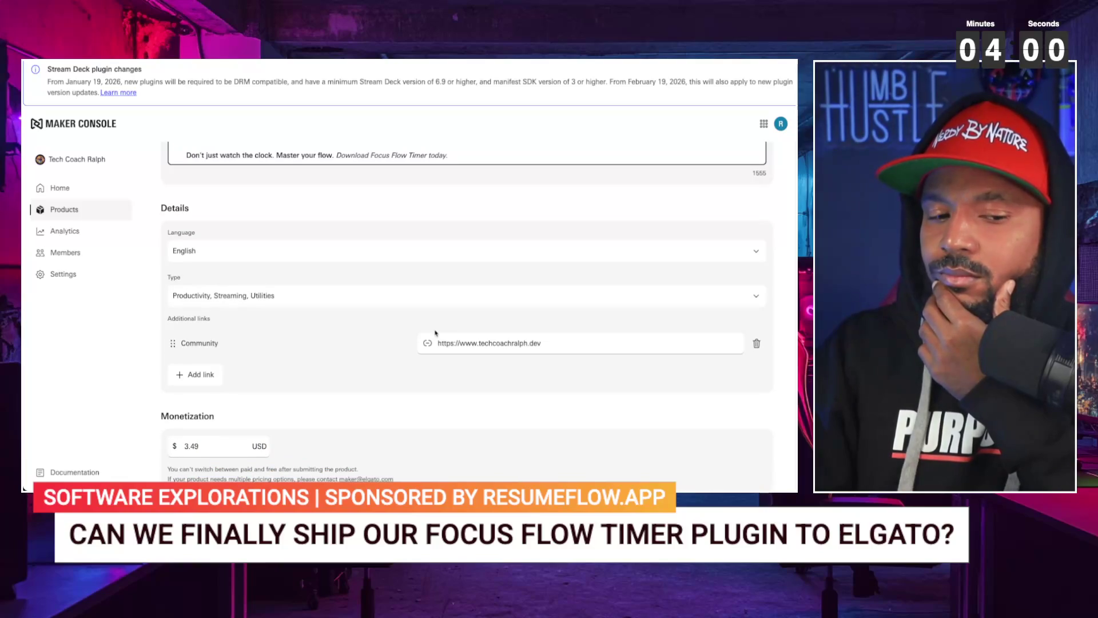
pyautogui.scroll(1, 378, 358)
pyautogui.scroll(7, 377, 359)
pyautogui.scroll(10, 377, 355)
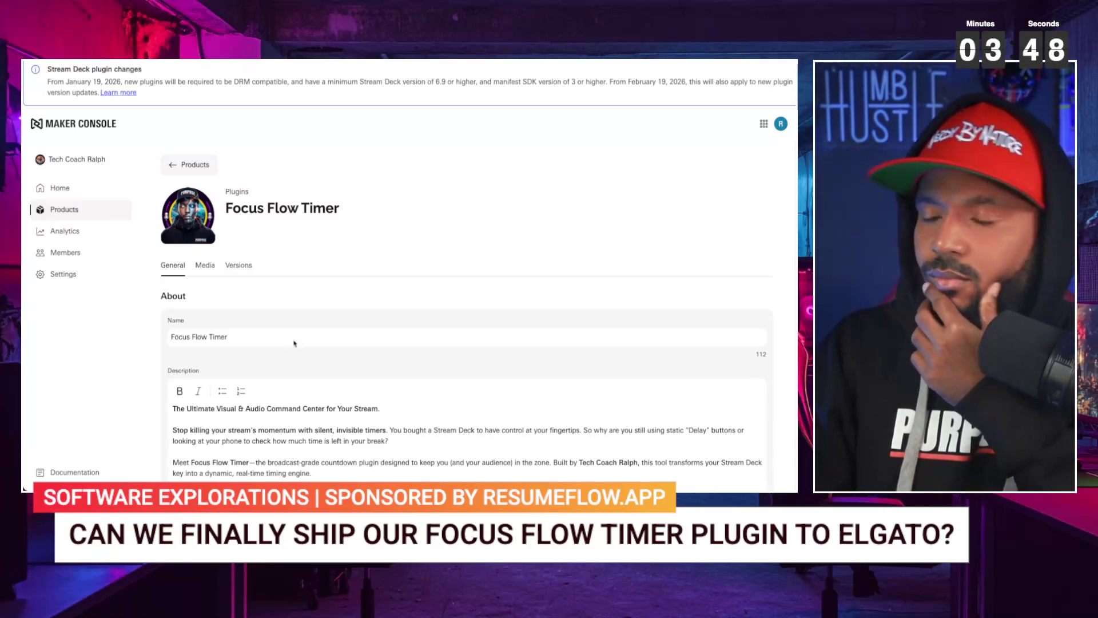
pyautogui.scroll(-1, 317, 422)
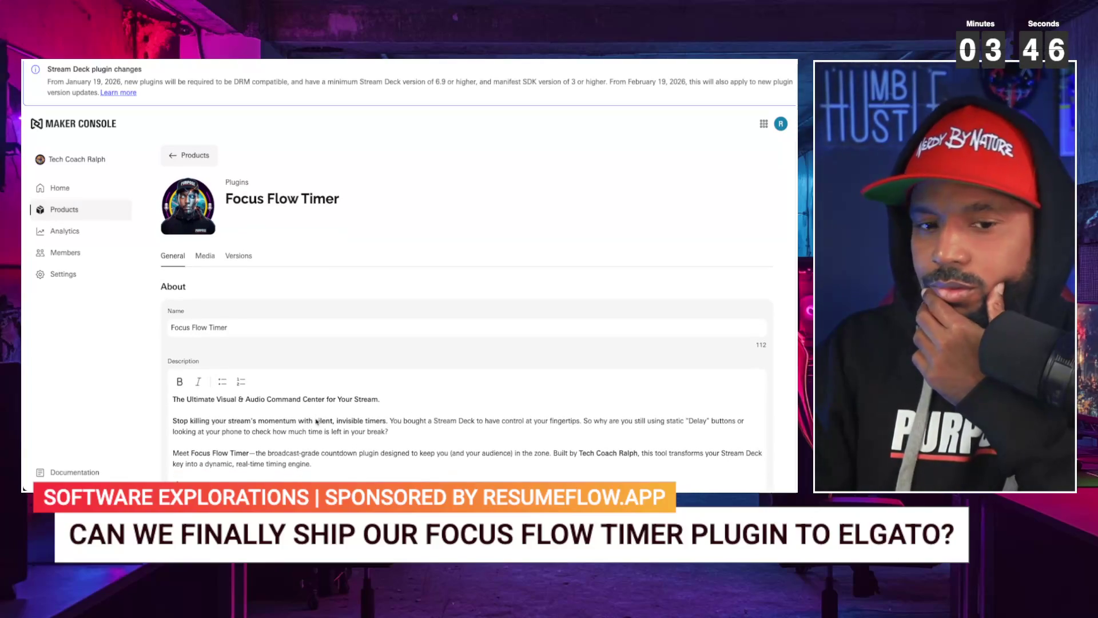
pyautogui.scroll(-3, 317, 422)
pyautogui.scroll(-10, 231, 241)
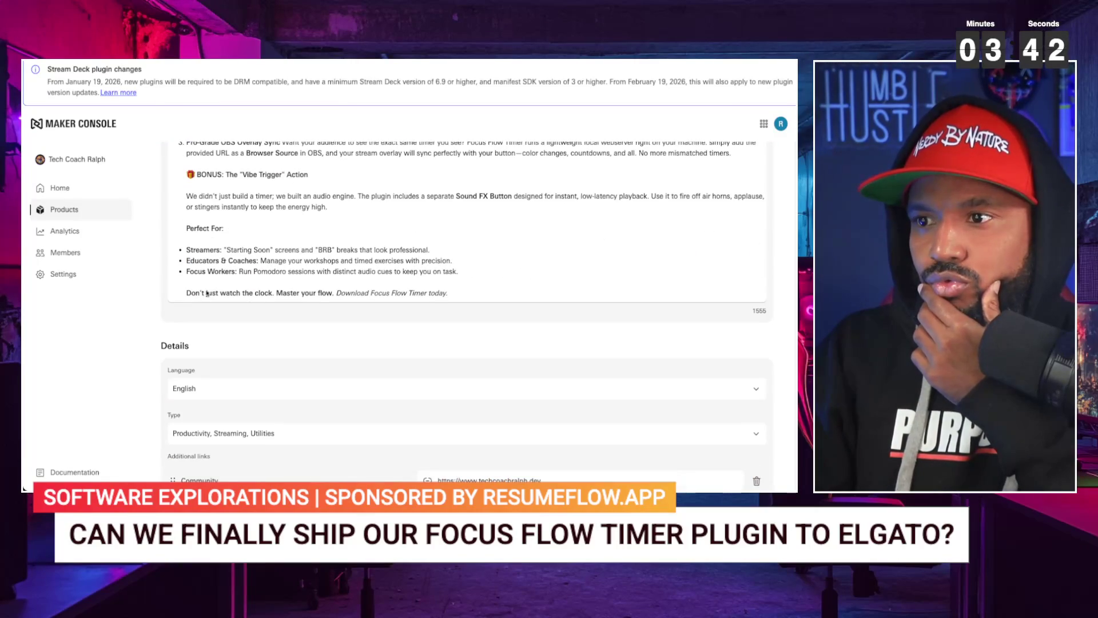
pyautogui.scroll(-5, 216, 231)
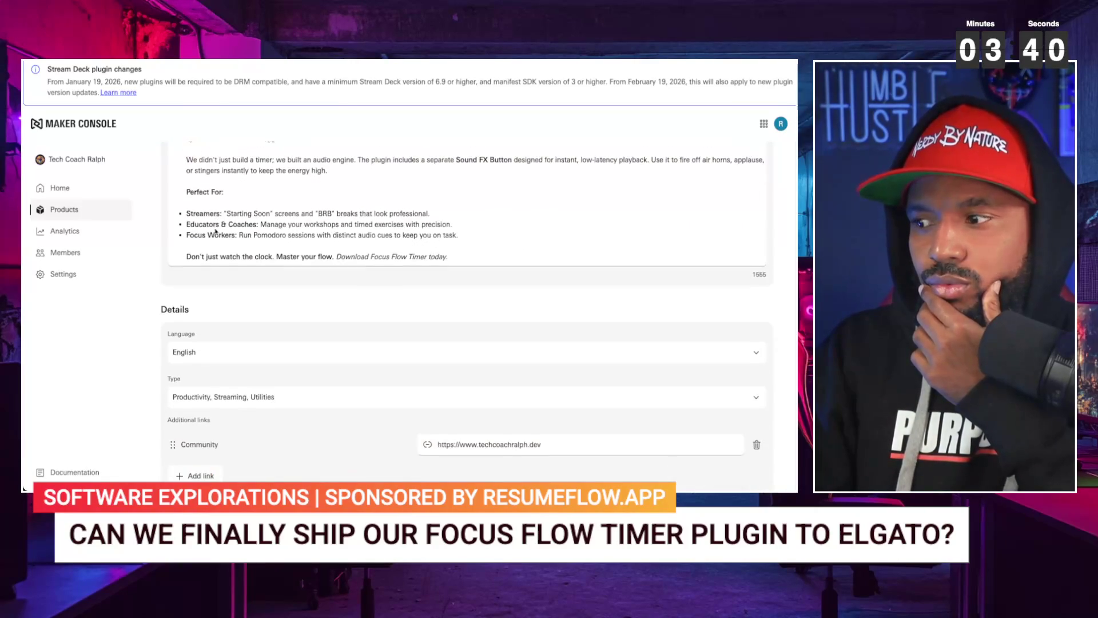
pyautogui.scroll(8, 221, 318)
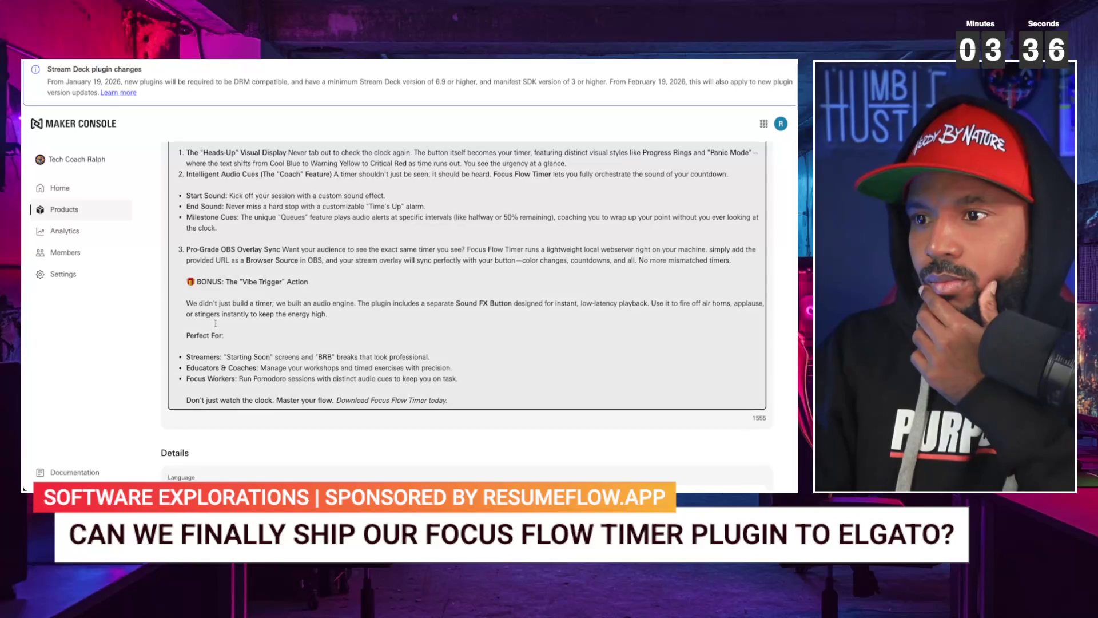
pyautogui.scroll(8, 202, 336)
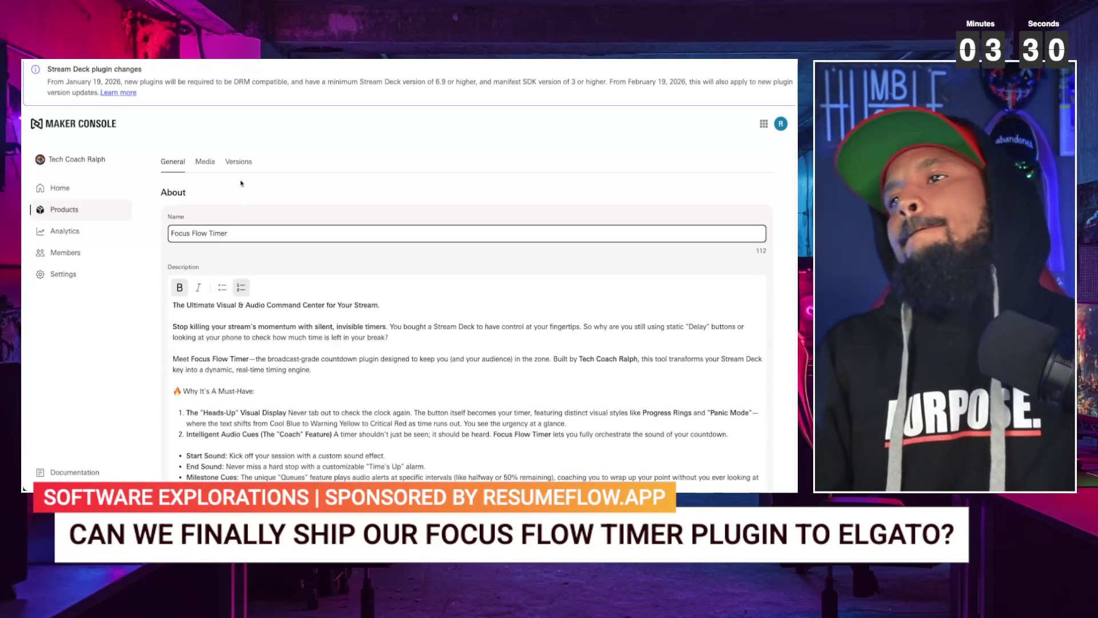
pyautogui.click(211, 170)
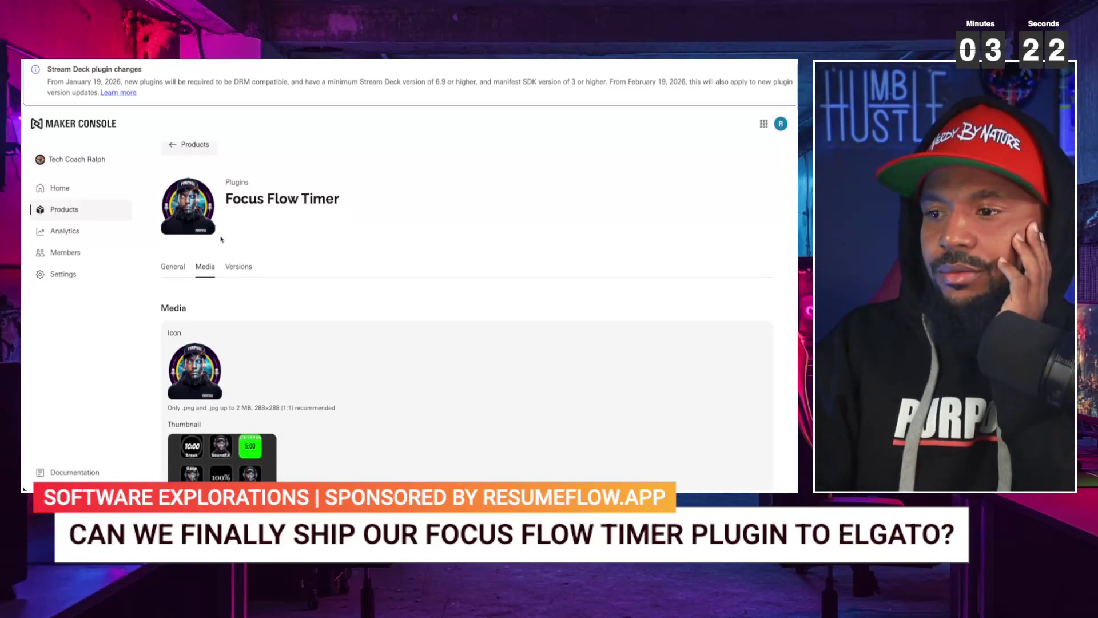
pyautogui.scroll(-3, 221, 239)
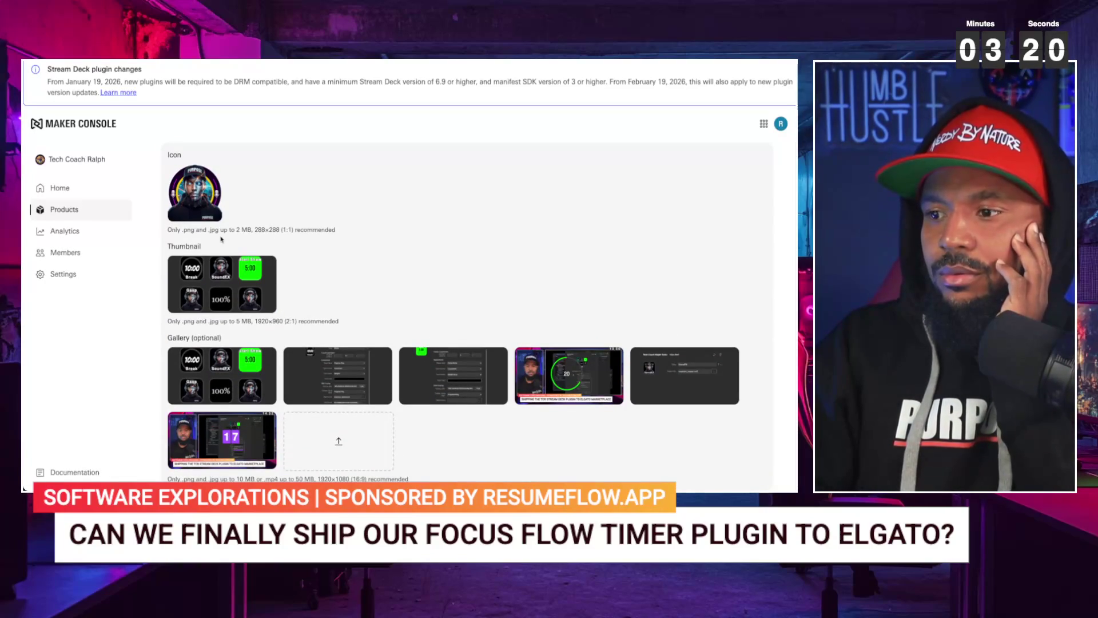
pyautogui.scroll(1, 221, 239)
pyautogui.scroll(-1, 221, 239)
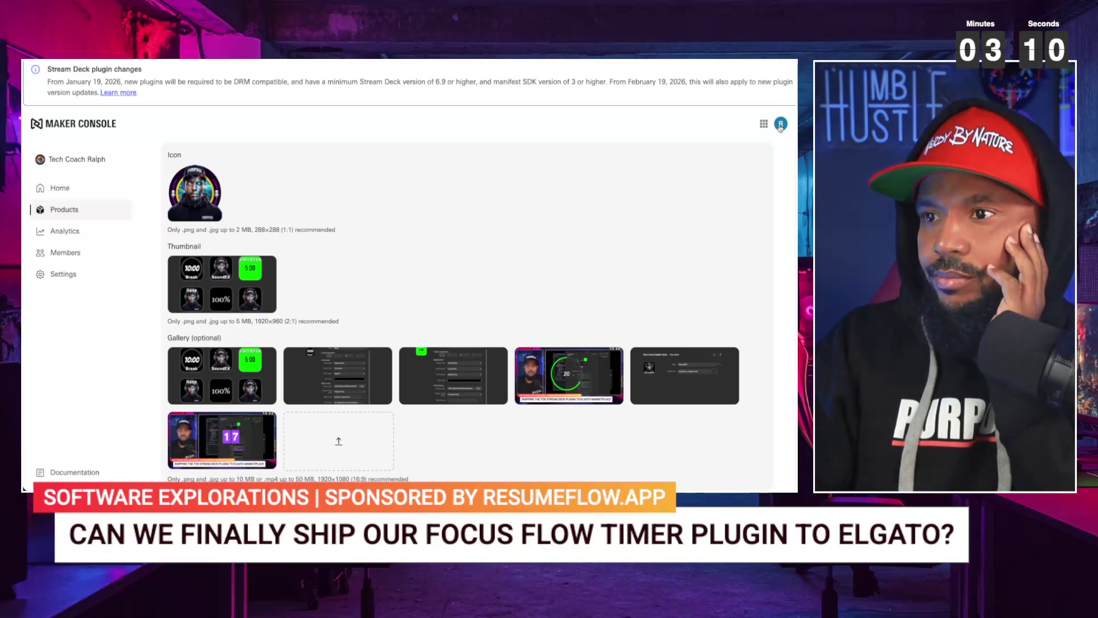
pyautogui.scroll(2, 294, 252)
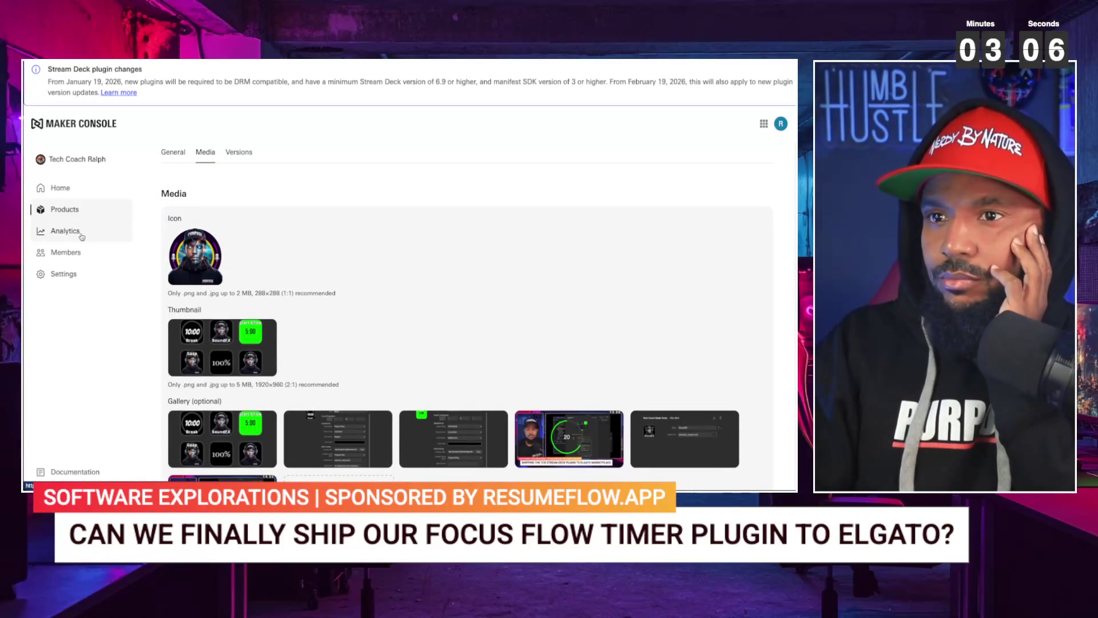
pyautogui.click(80, 189)
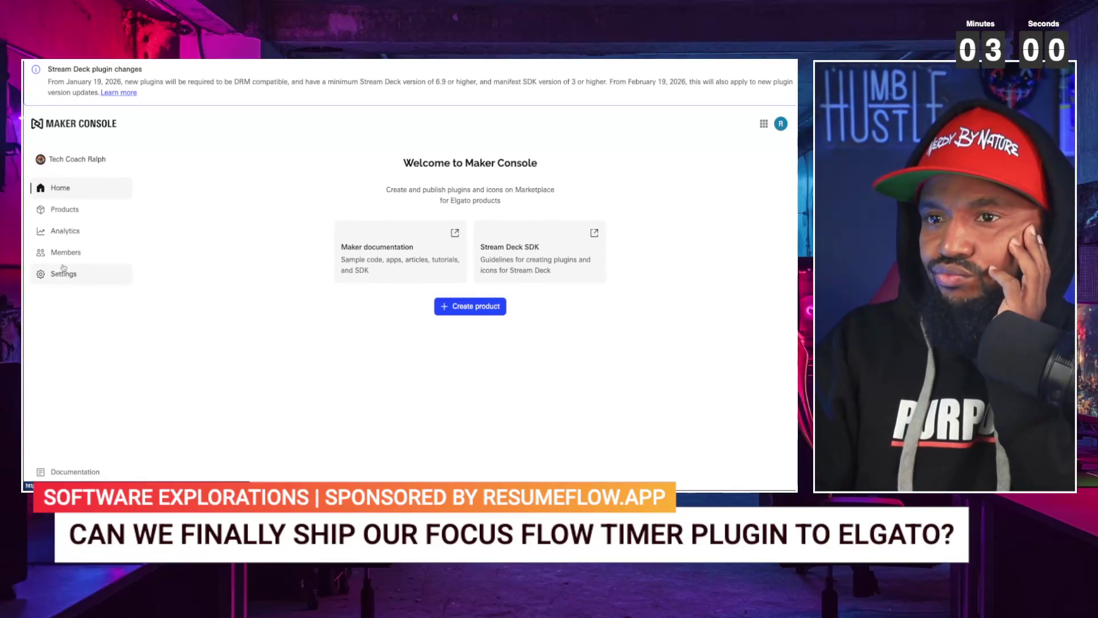
# - Look over organization settings, then the Products list and its type filter
pyautogui.click(88, 280)
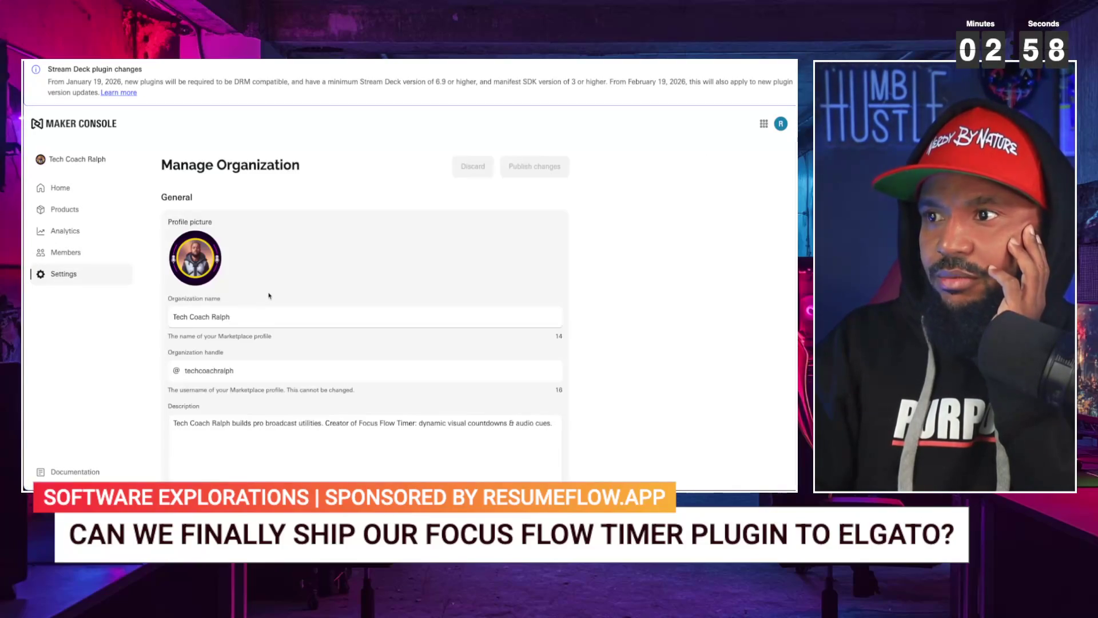
pyautogui.scroll(-2, 309, 307)
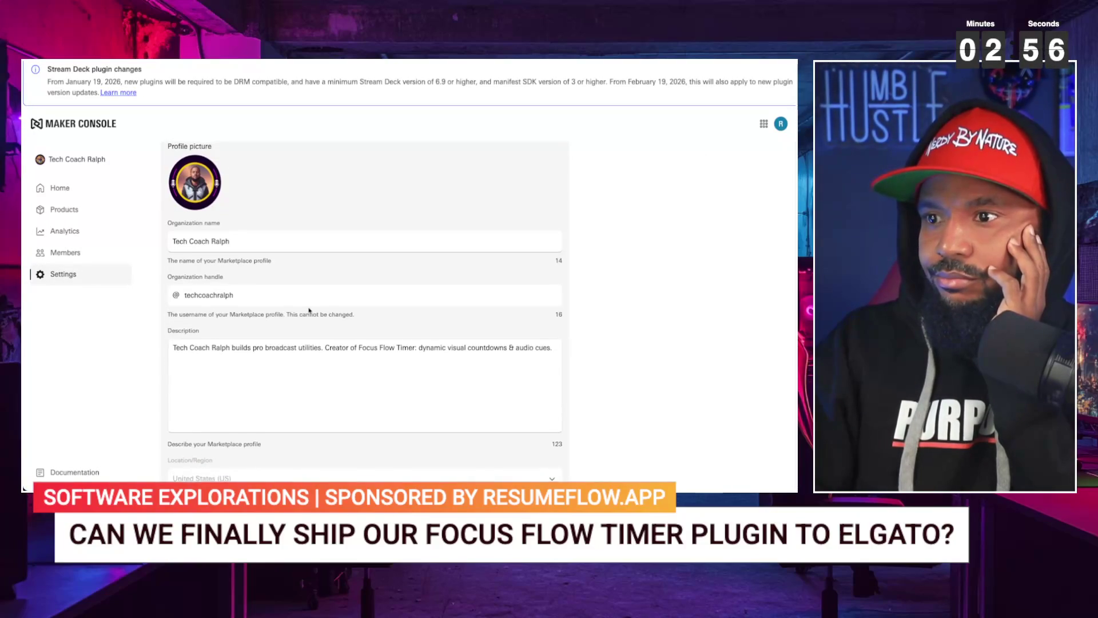
pyautogui.scroll(2, 309, 307)
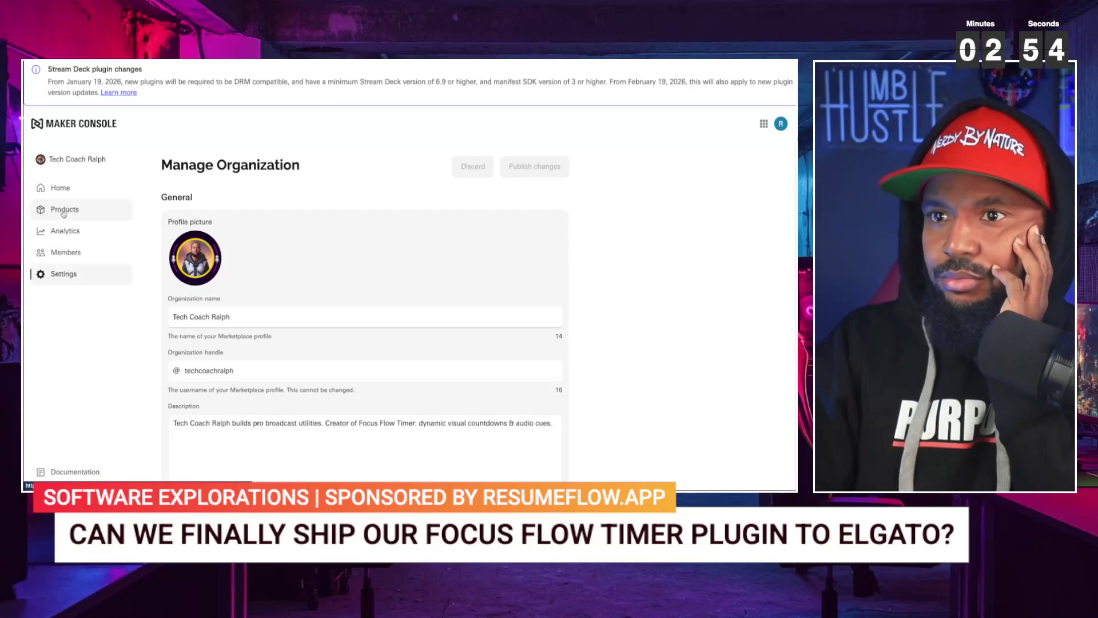
pyautogui.click(64, 211)
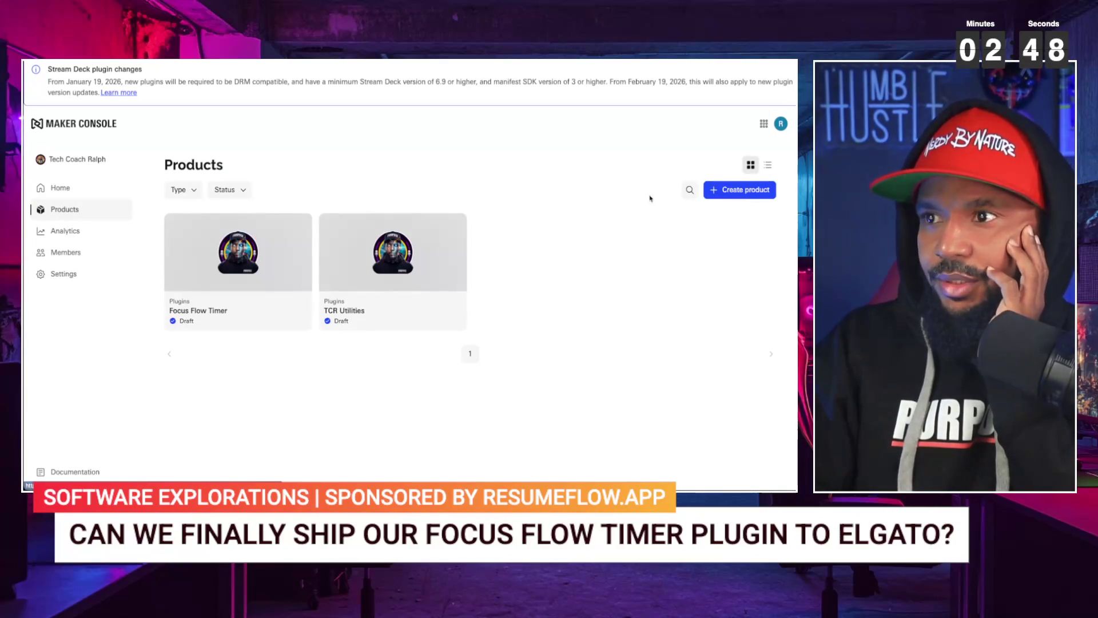
pyautogui.click(186, 195)
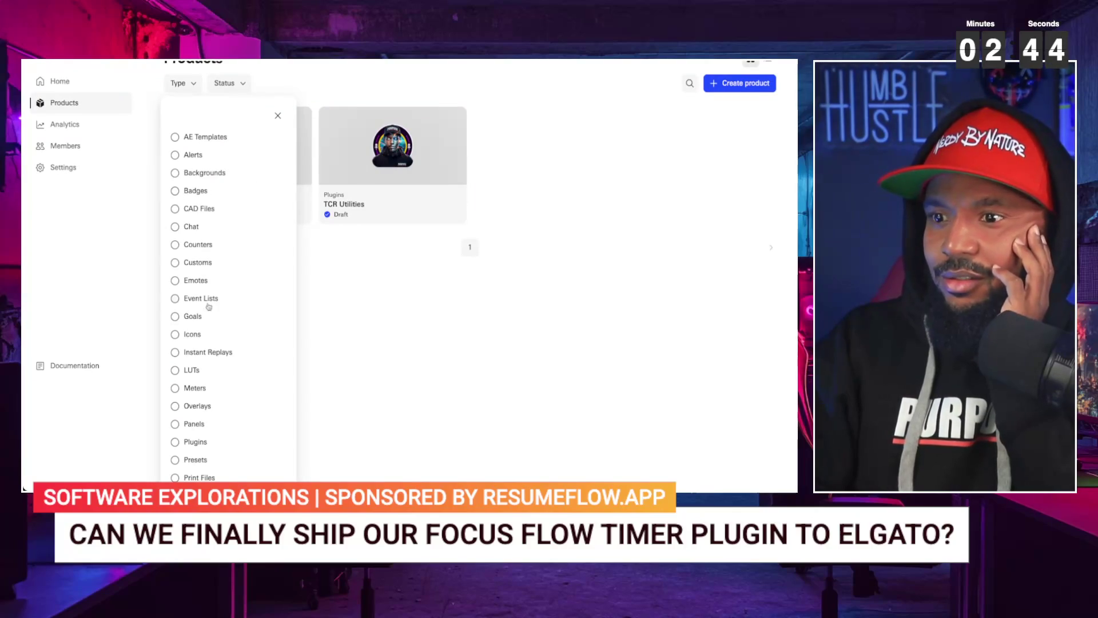
pyautogui.hotkey('ctrl', 'r')
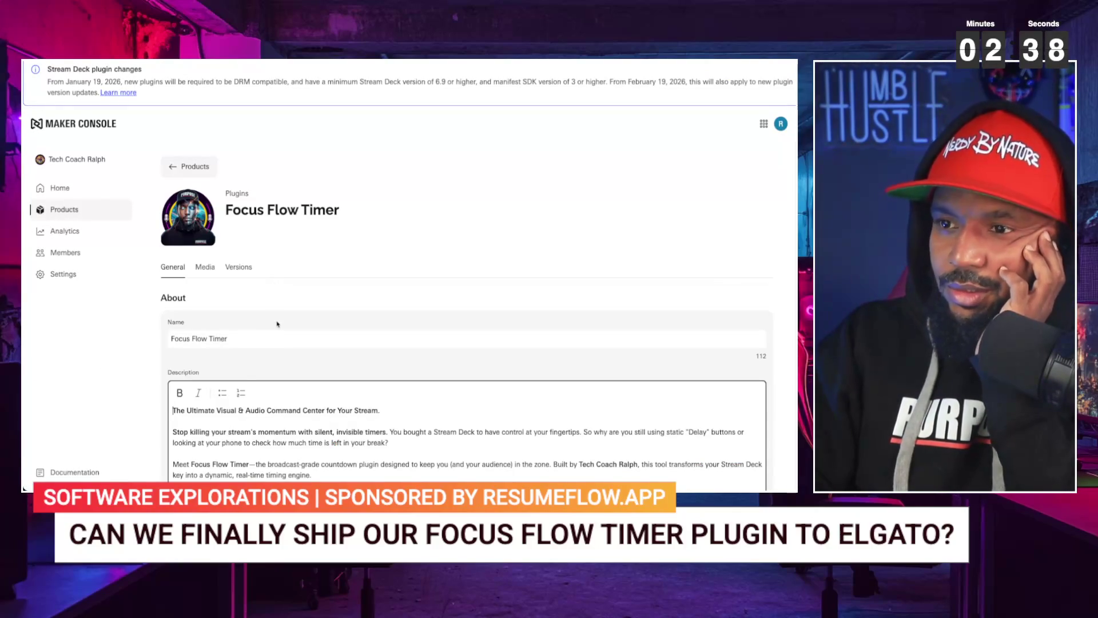
# - Open Focus Flow Timer's empty Versions list and start creating a new version
pyautogui.scroll(-10, 276, 324)
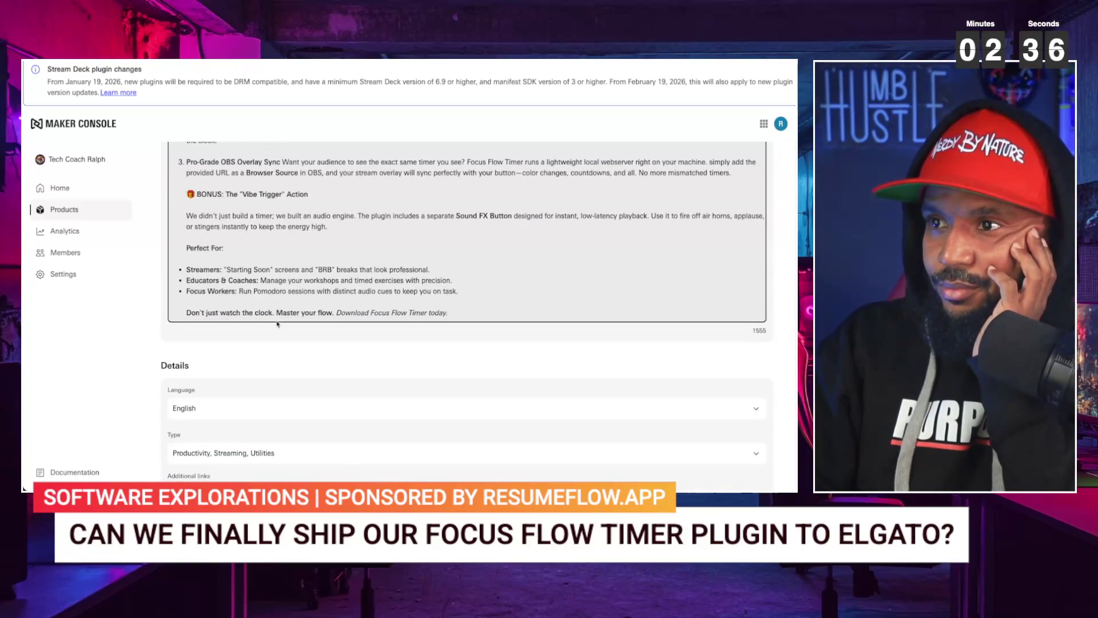
pyautogui.scroll(-3, 276, 323)
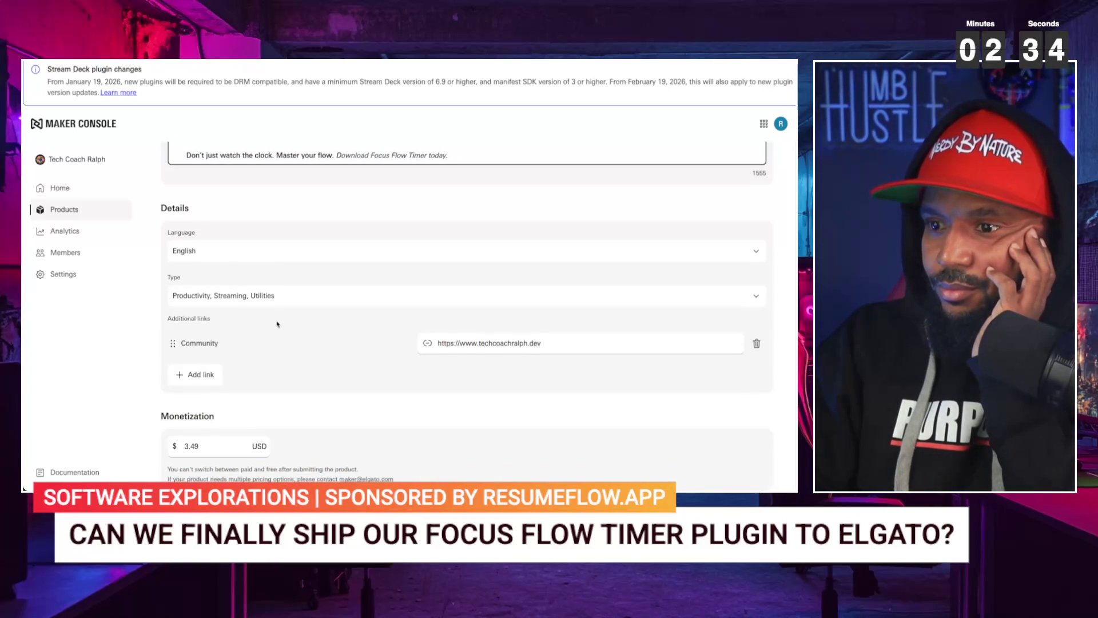
pyautogui.scroll(13, 277, 323)
pyautogui.click(225, 267)
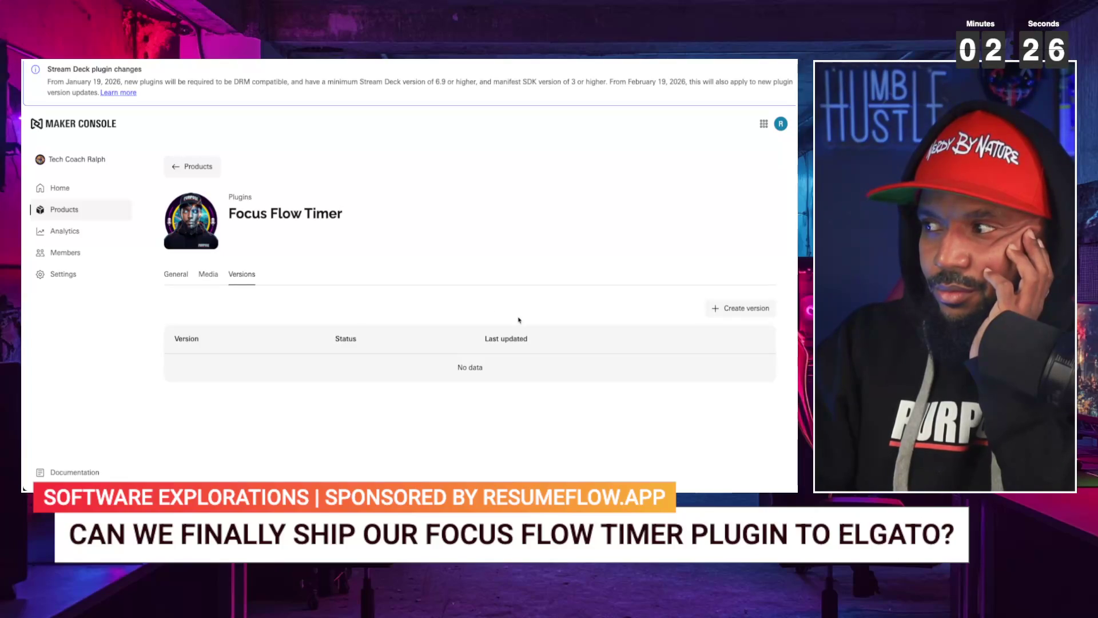
pyautogui.click(738, 309)
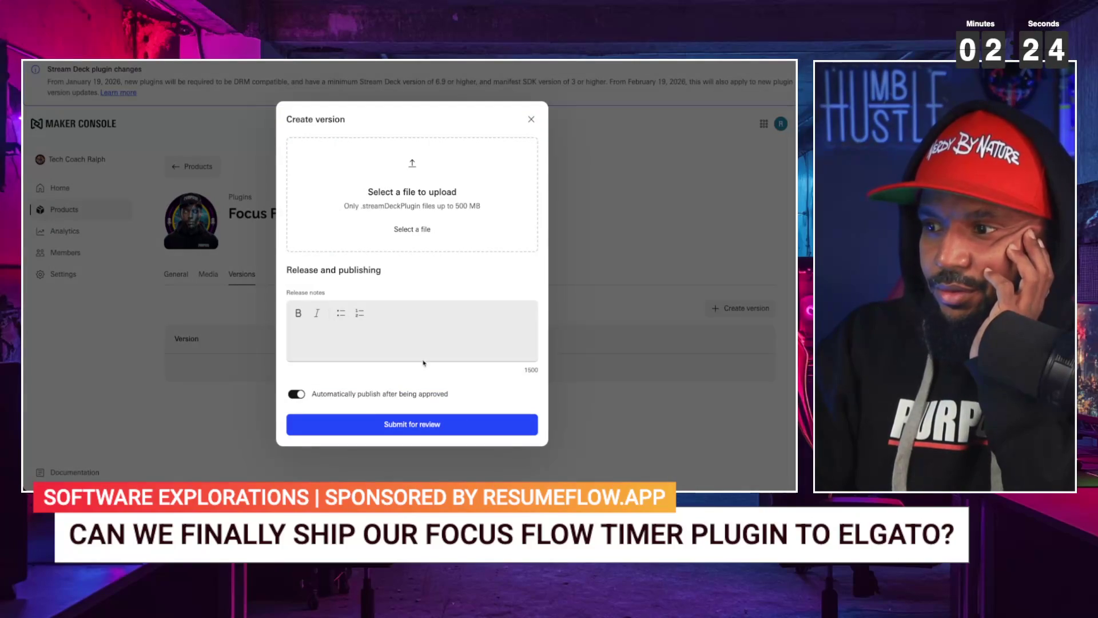
# - Upload the .streamDeckPlugin from WebstormProjects/streamdeck-coach-countdown/countdown, then open DevTools with F12
pyautogui.click(413, 229)
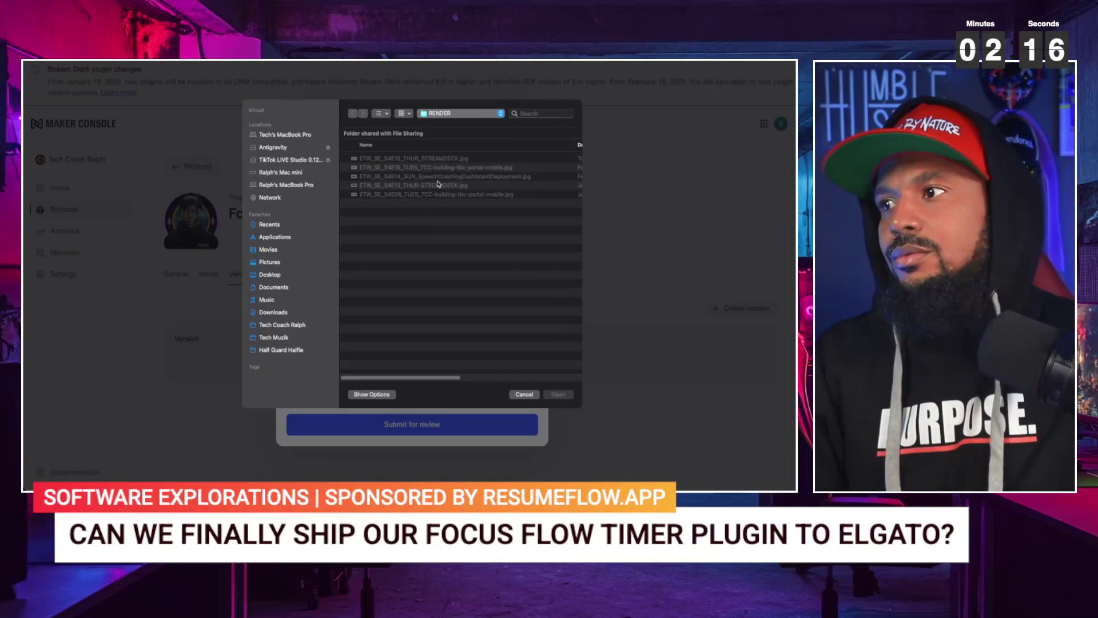
pyautogui.press('super+shift+h')
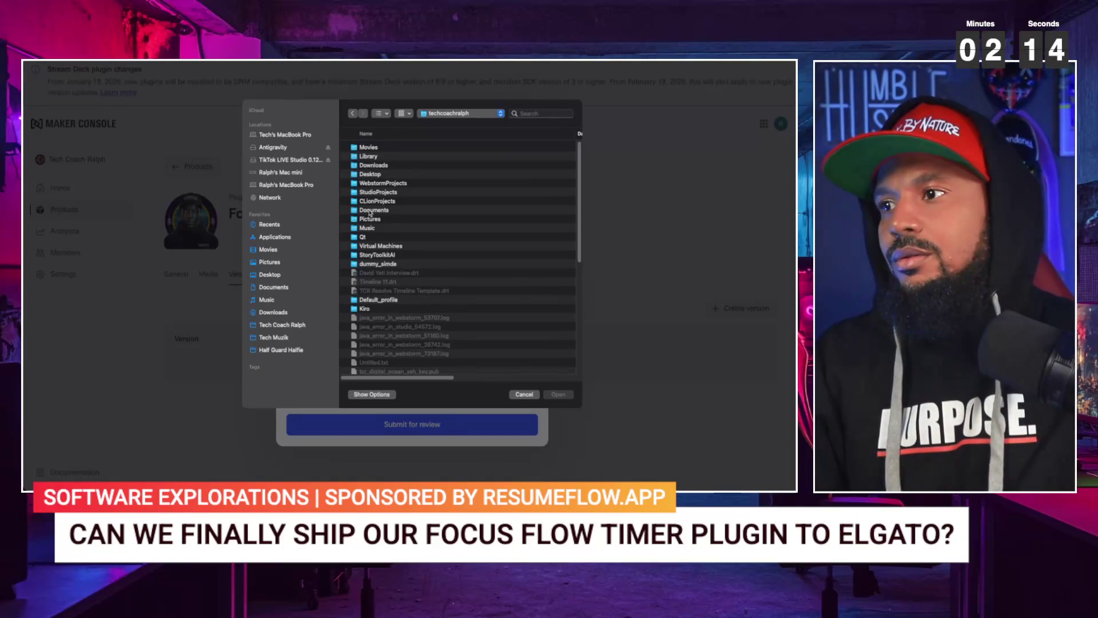
pyautogui.doubleClick(371, 183)
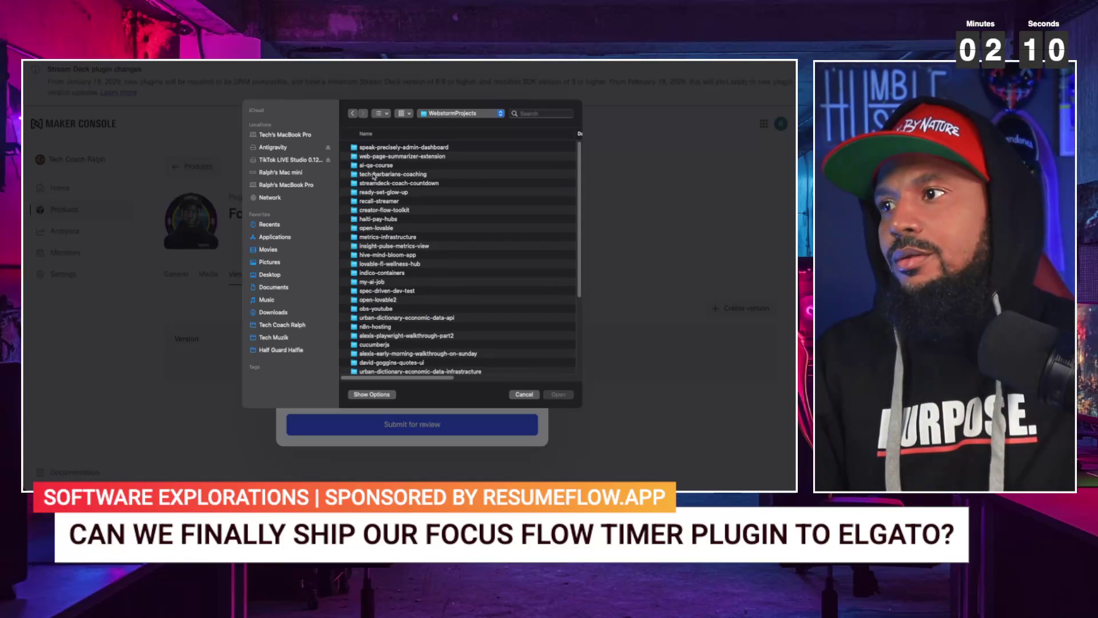
pyautogui.click(373, 176)
pyautogui.doubleClick(371, 183)
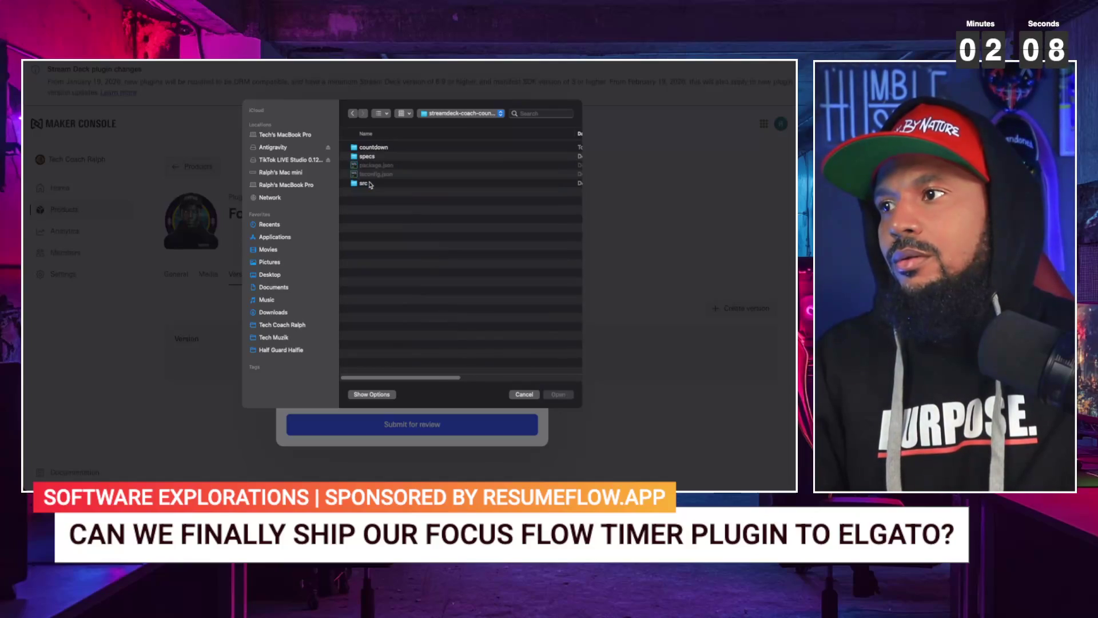
pyautogui.doubleClick(373, 148)
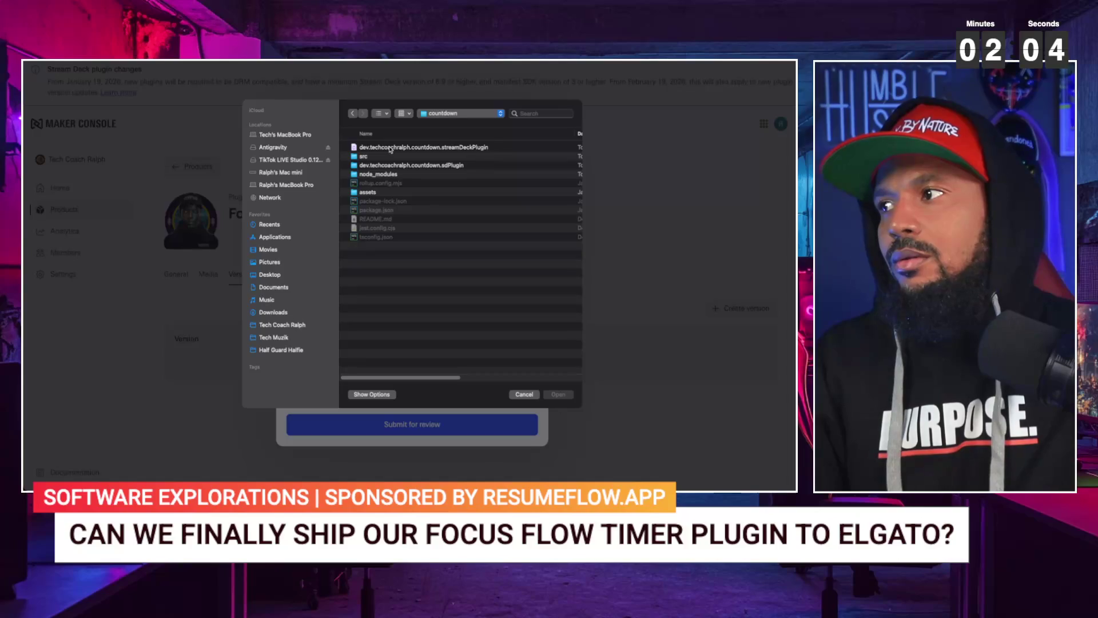
pyautogui.click(391, 148)
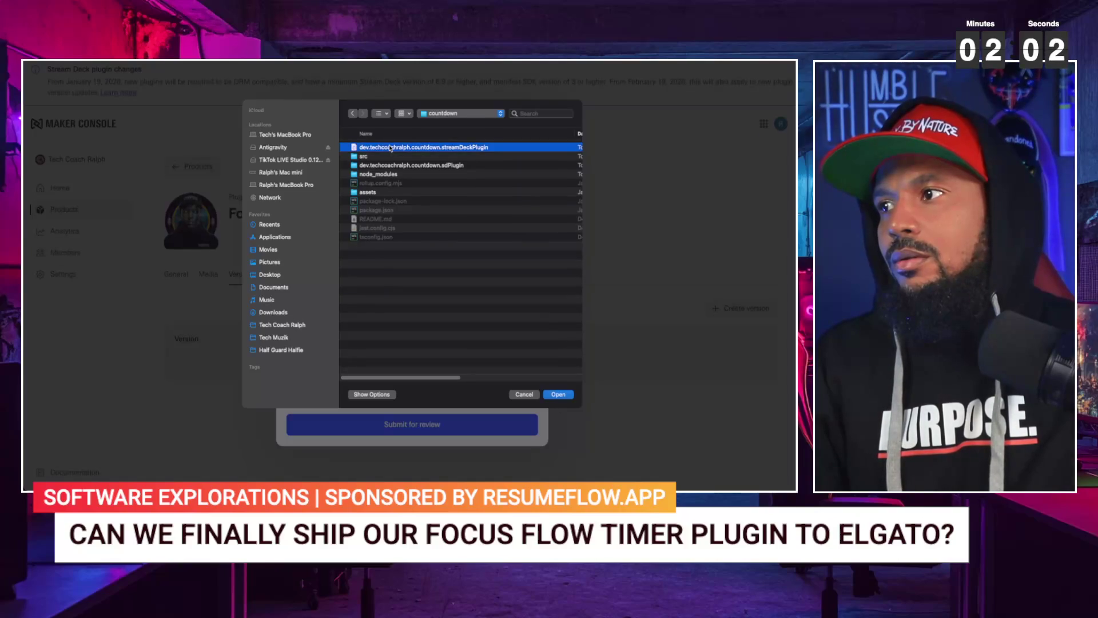
pyautogui.doubleClick(390, 148)
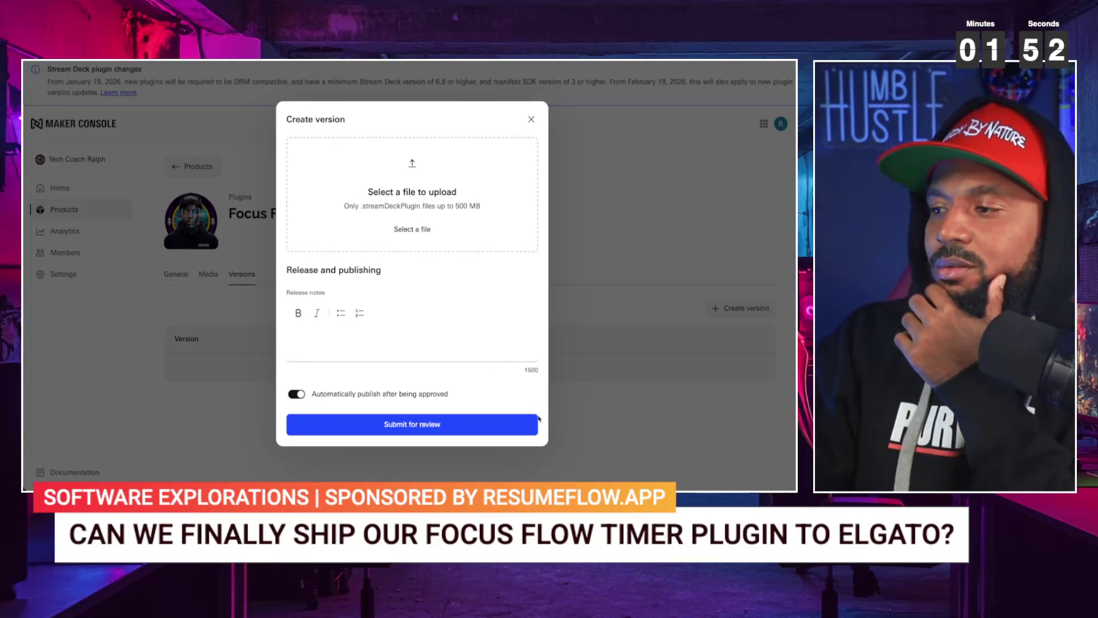
pyautogui.press('F12')
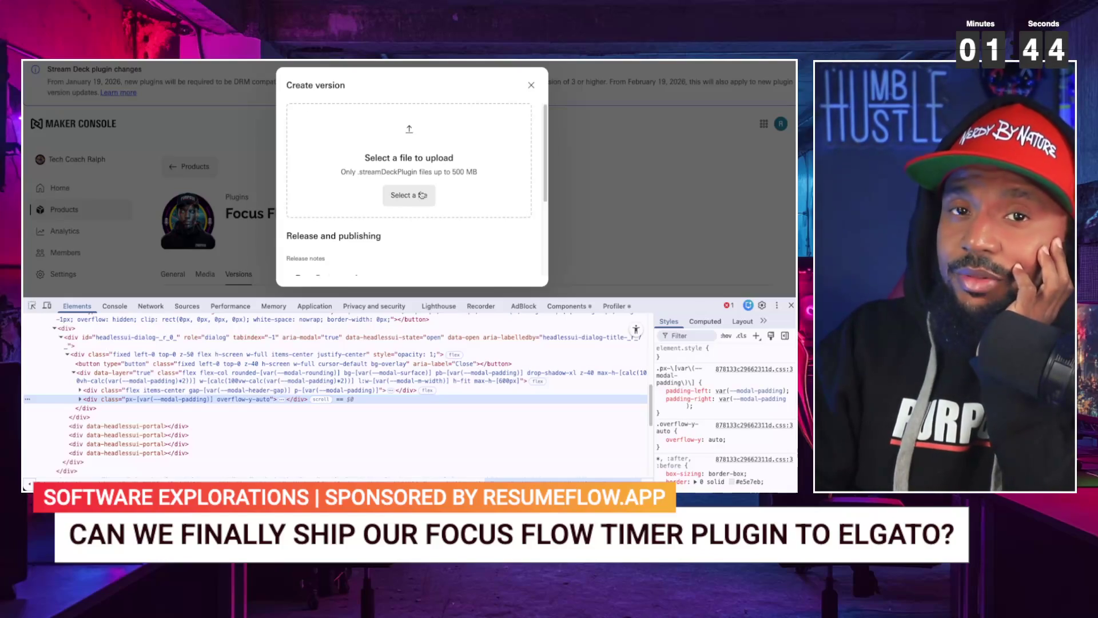
# - Re-upload the plugin file and inspect the presigned-url and failed upload requests in Network
pyautogui.click(420, 195)
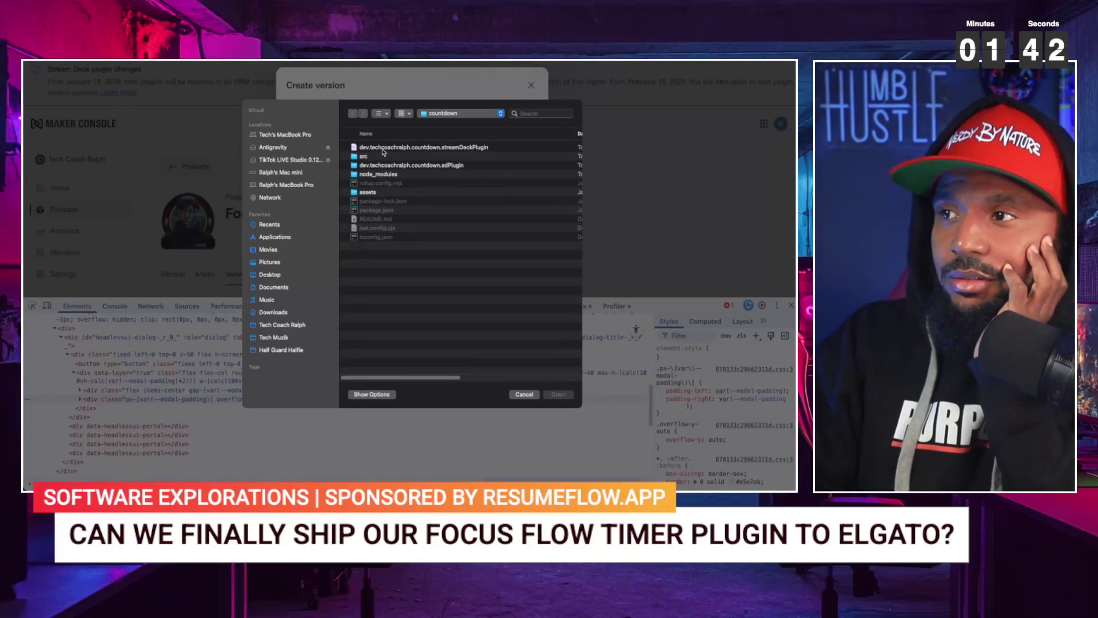
pyautogui.doubleClick(385, 149)
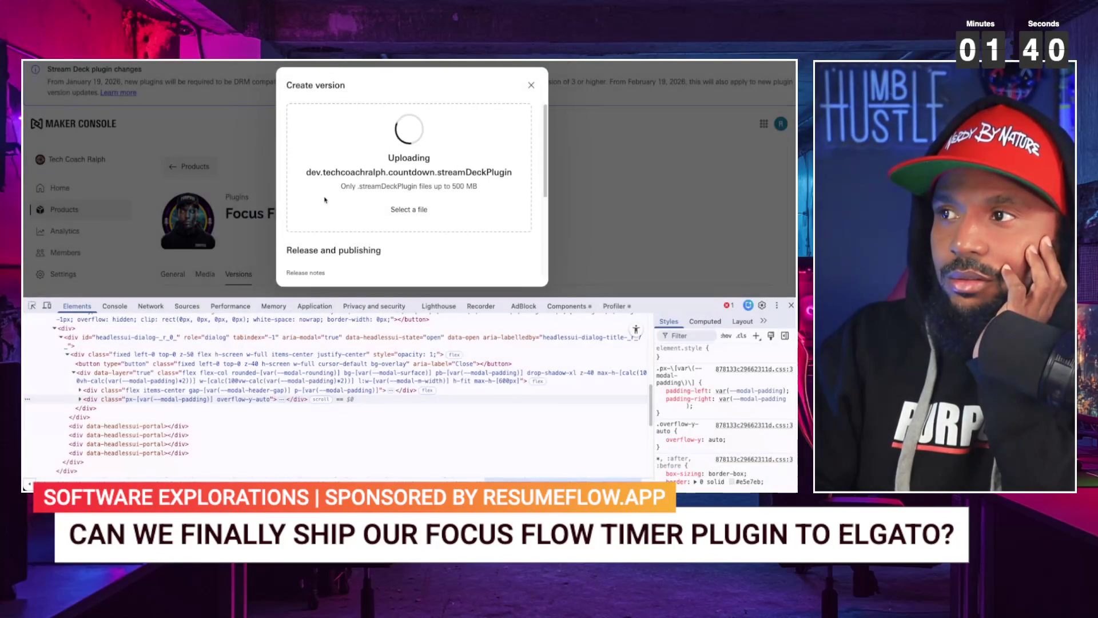
pyautogui.click(141, 307)
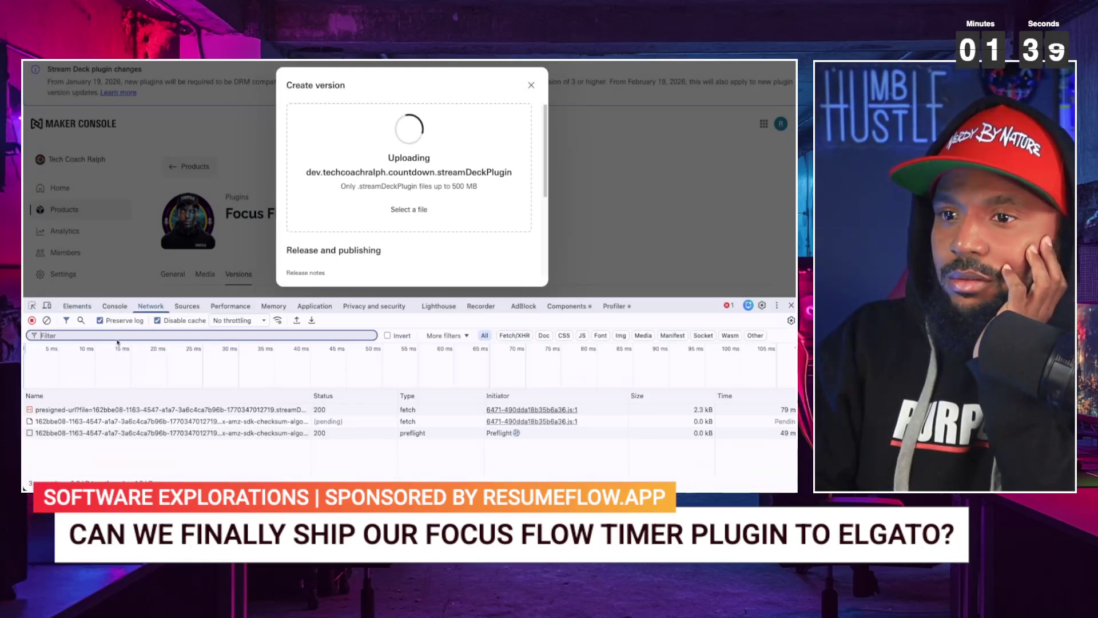
pyautogui.click(72, 410)
pyautogui.click(79, 421)
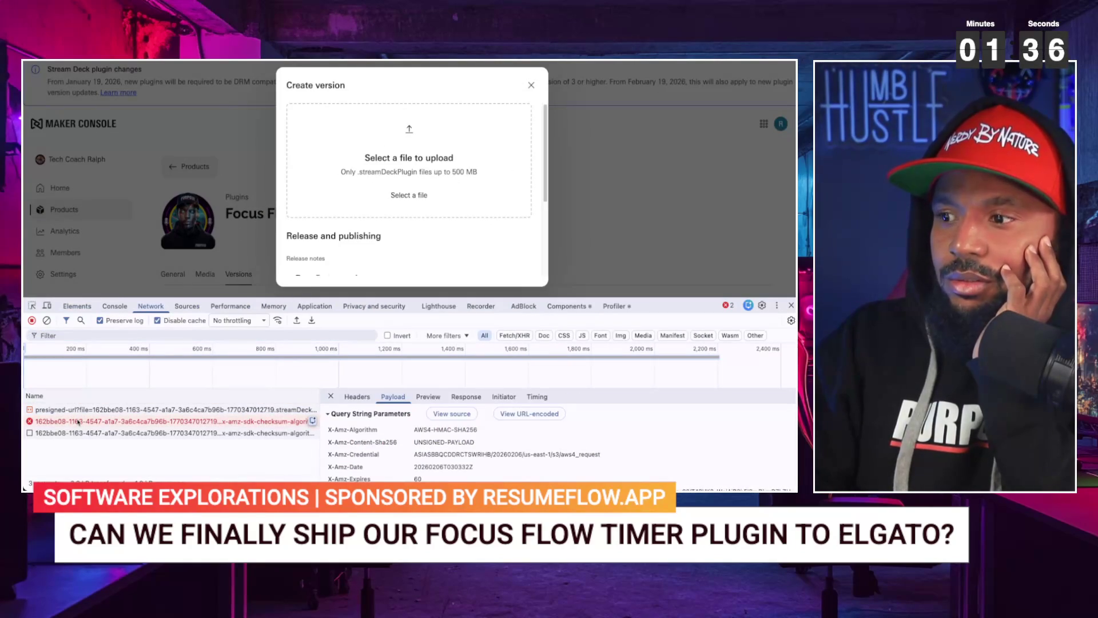
pyautogui.click(427, 398)
pyautogui.click(393, 397)
# - Check the third network request's raw response, then upload the .streamDeckPlugin file once more
pyautogui.scroll(-5, 401, 436)
pyautogui.scroll(5, 402, 436)
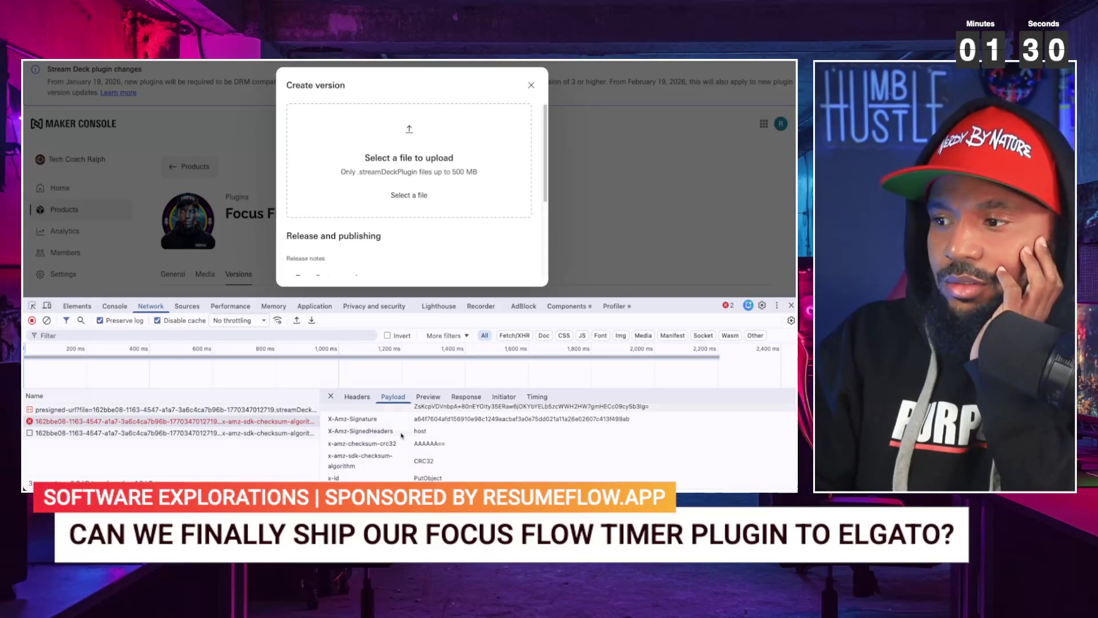
pyautogui.scroll(5, 402, 436)
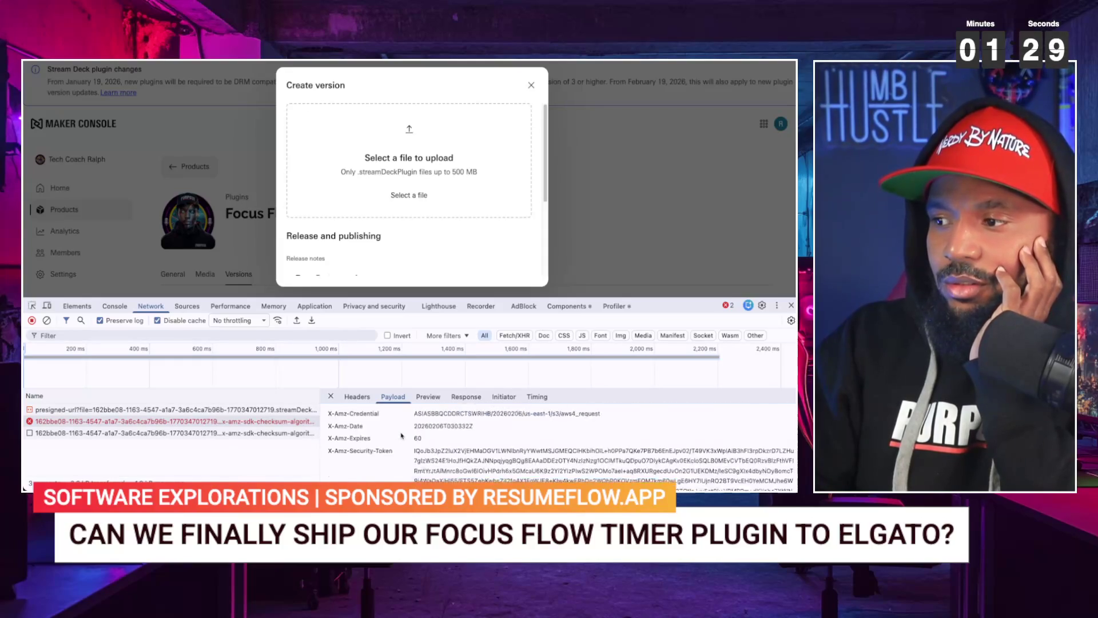
pyautogui.click(293, 433)
pyautogui.click(439, 397)
pyautogui.click(466, 396)
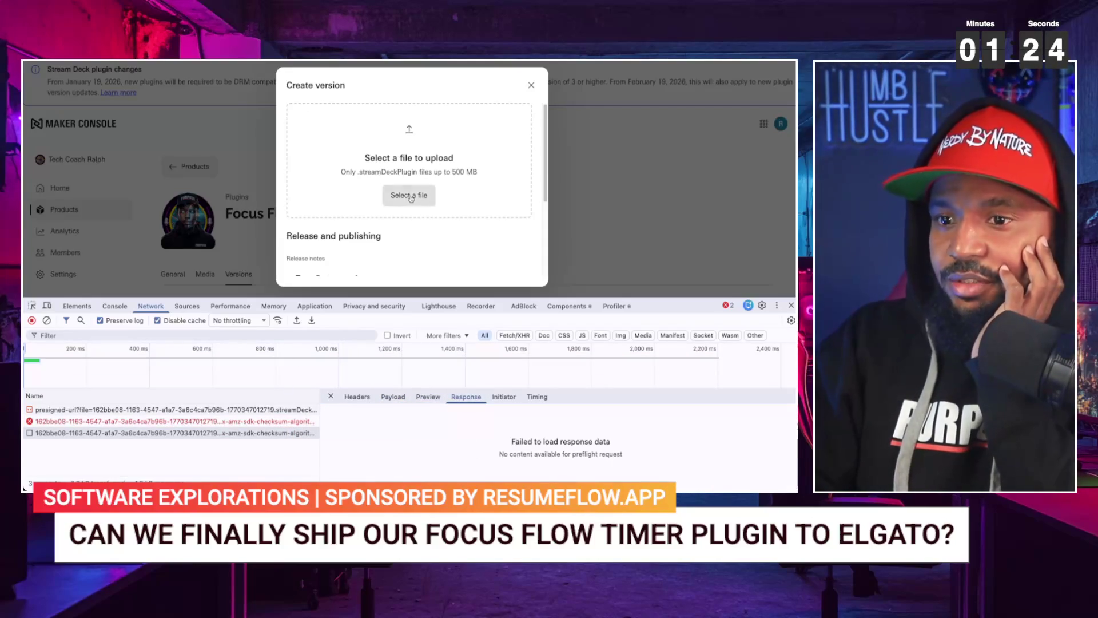
pyautogui.click(411, 197)
pyautogui.doubleClick(395, 147)
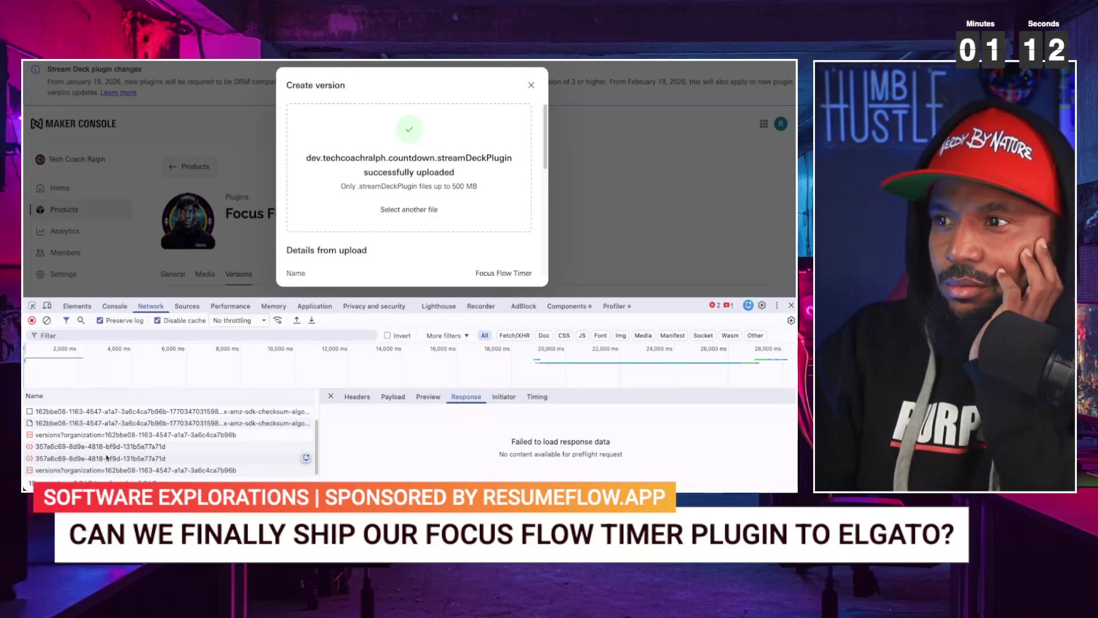
# - Inspect the 357a6c69 request's manifest response as a tree and as raw JSON
pyautogui.click(97, 448)
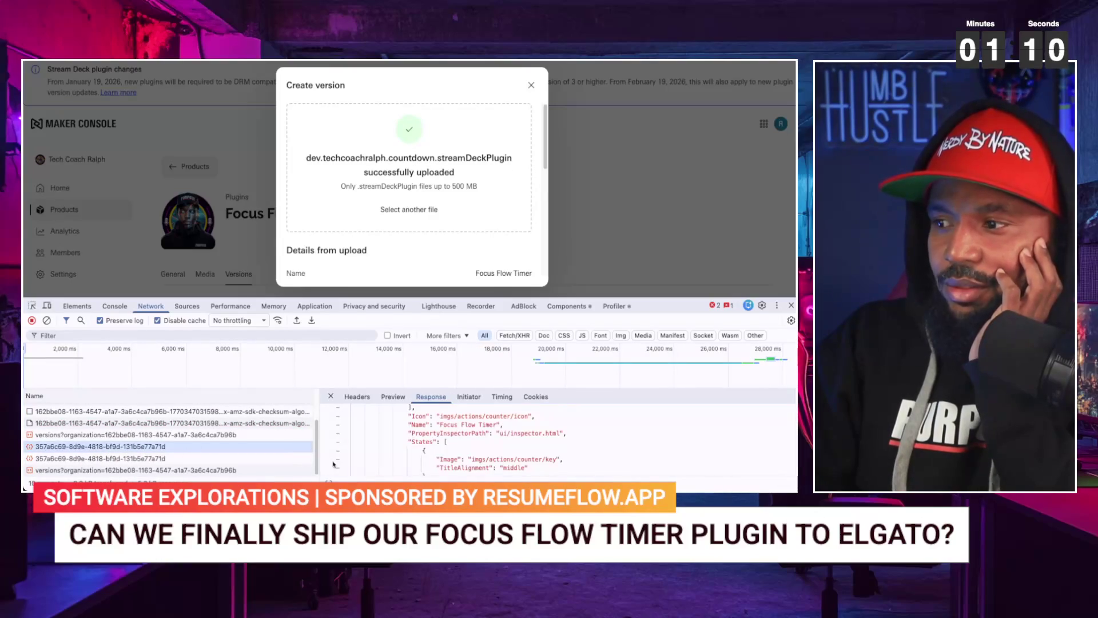
pyautogui.scroll(1, 397, 448)
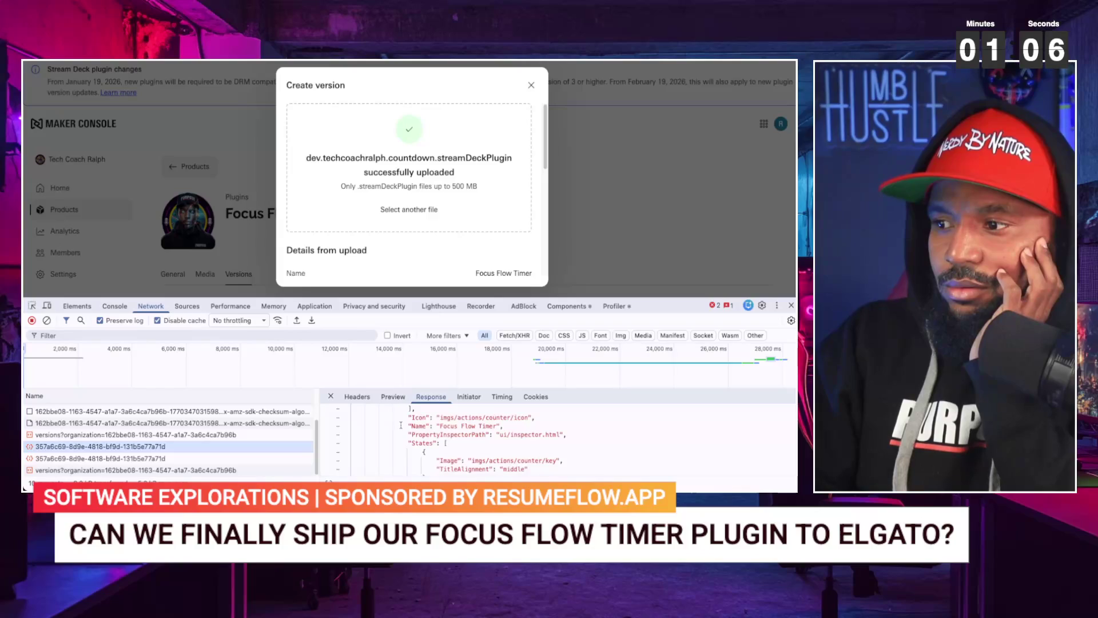
pyautogui.click(387, 396)
pyautogui.click(431, 397)
pyautogui.scroll(2, 386, 427)
pyautogui.scroll(-10, 386, 427)
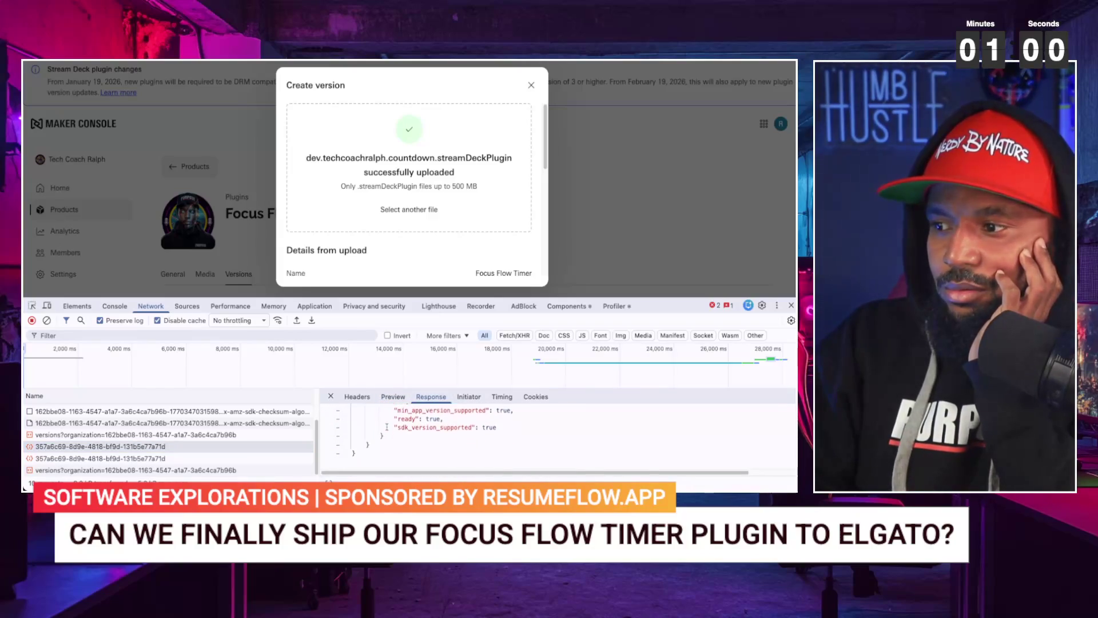
pyautogui.scroll(5, 387, 426)
pyautogui.scroll(-1, 386, 427)
pyautogui.scroll(-1, 386, 427)
pyautogui.scroll(-3, 393, 431)
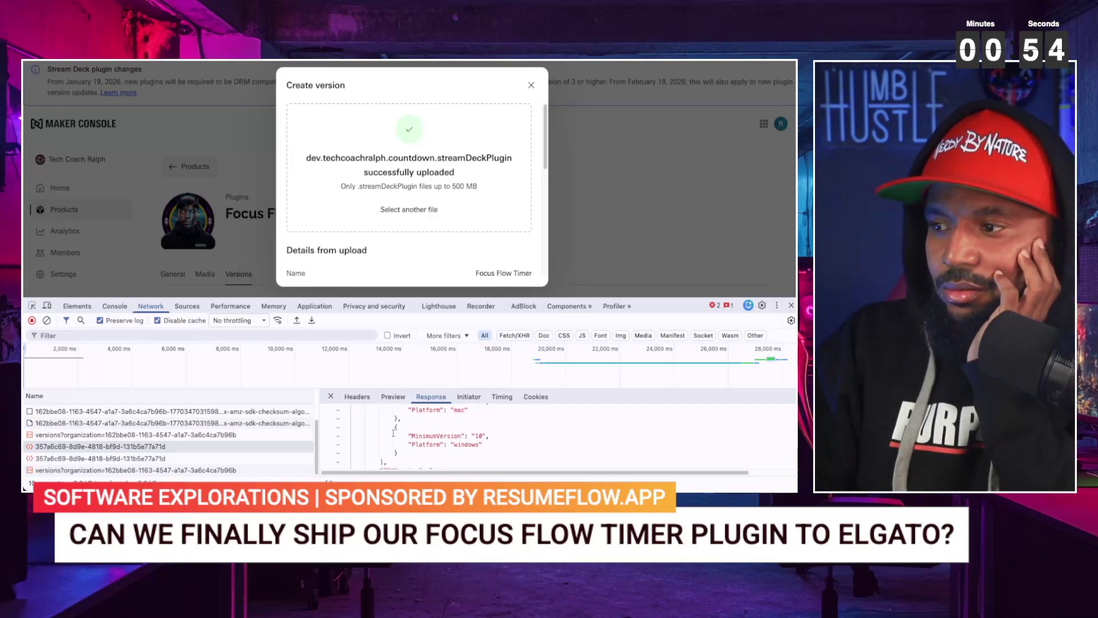
pyautogui.scroll(-4, 393, 433)
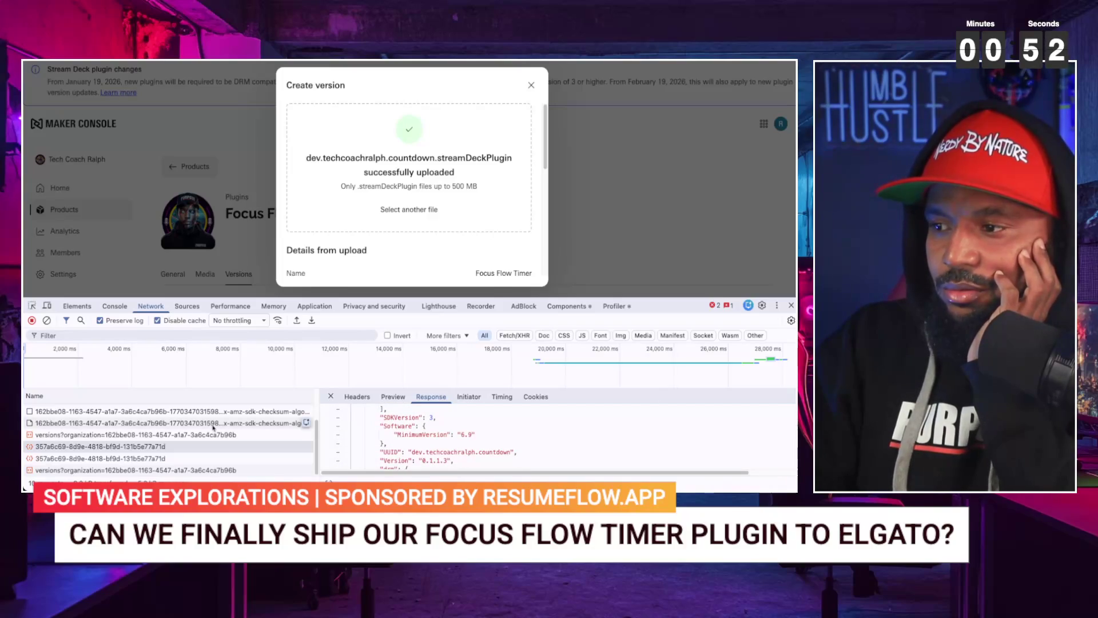
# - Glance at the tags request, then expand the versions request payload's sdVersion entry
pyautogui.click(131, 458)
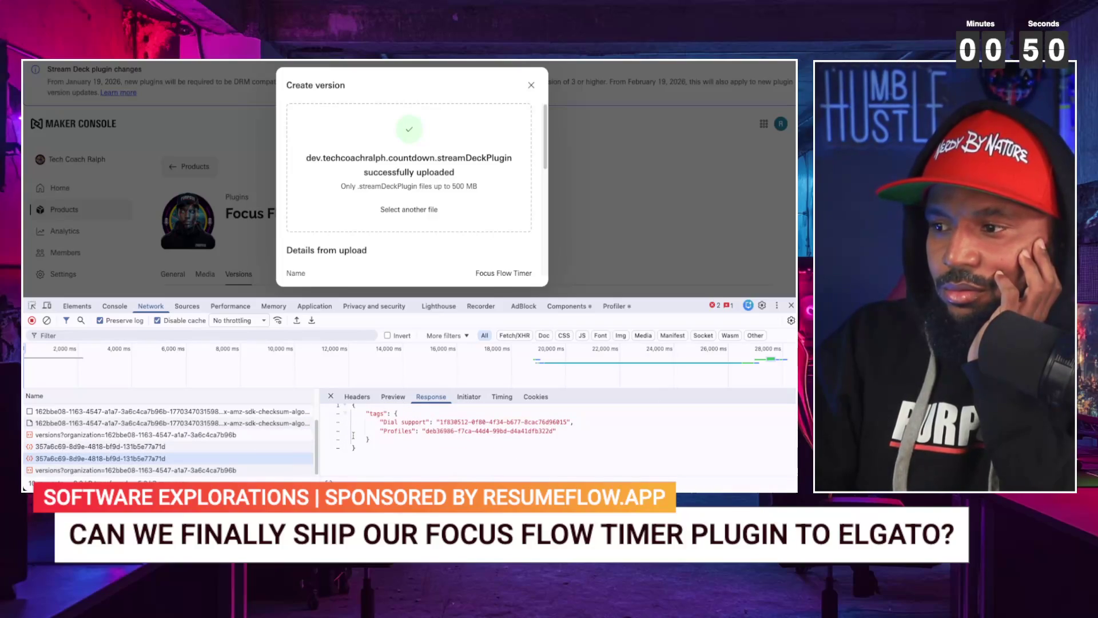
pyautogui.click(393, 397)
pyautogui.click(430, 396)
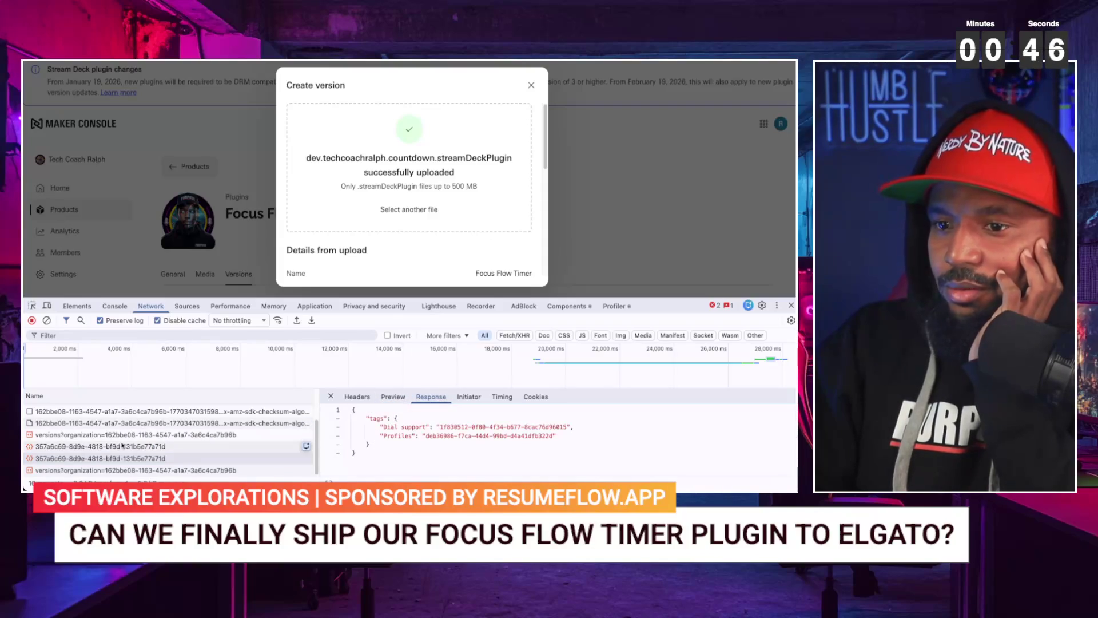
pyautogui.click(94, 468)
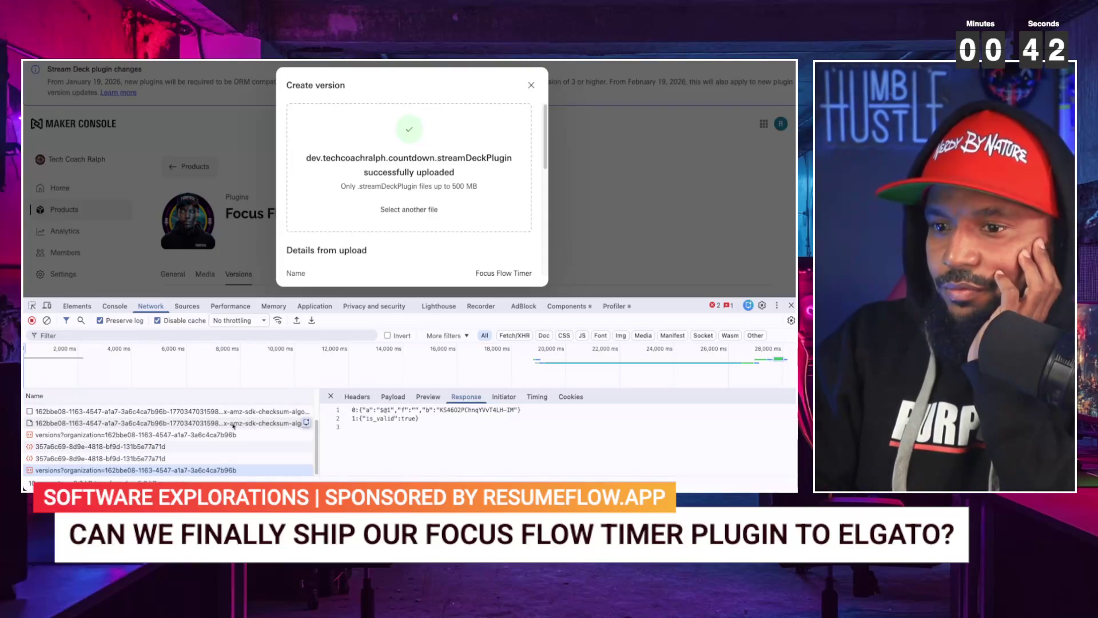
pyautogui.click(393, 397)
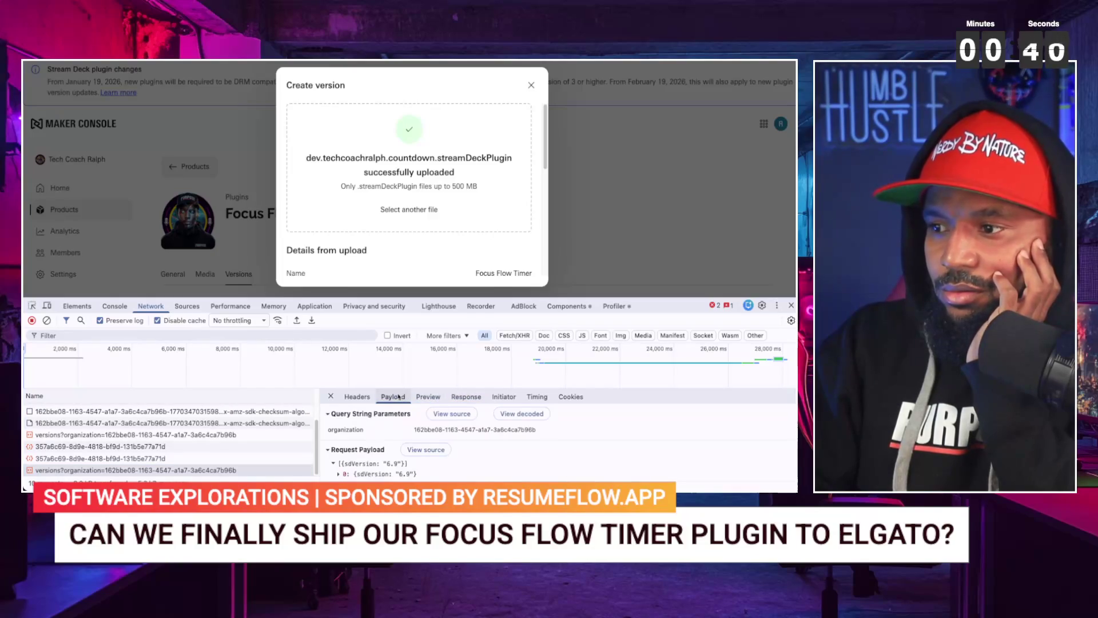
pyautogui.click(337, 474)
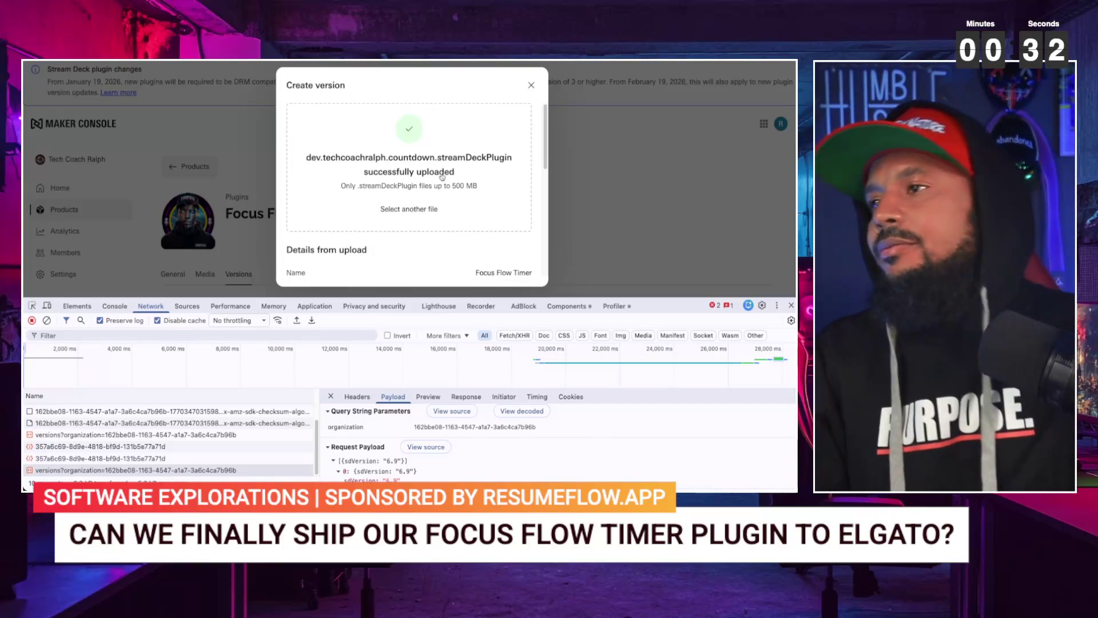
# - Paste the New Features list into the Release notes field
pyautogui.scroll(-5, 433, 201)
pyautogui.scroll(-3, 436, 201)
pyautogui.click(384, 181)
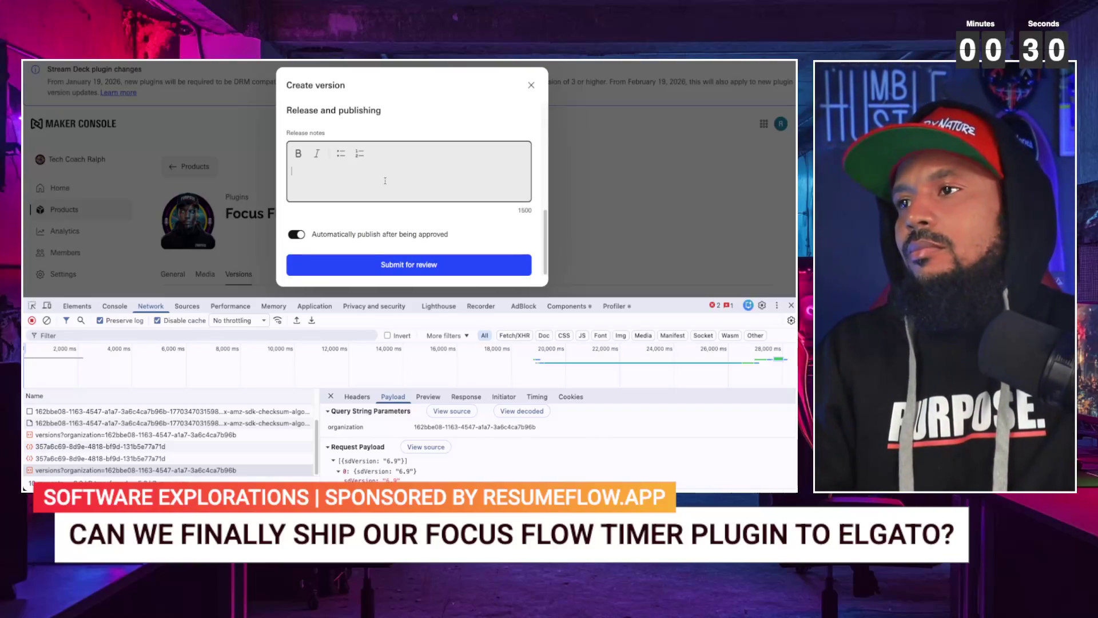
pyautogui.hotkey('ctrl', 'v')
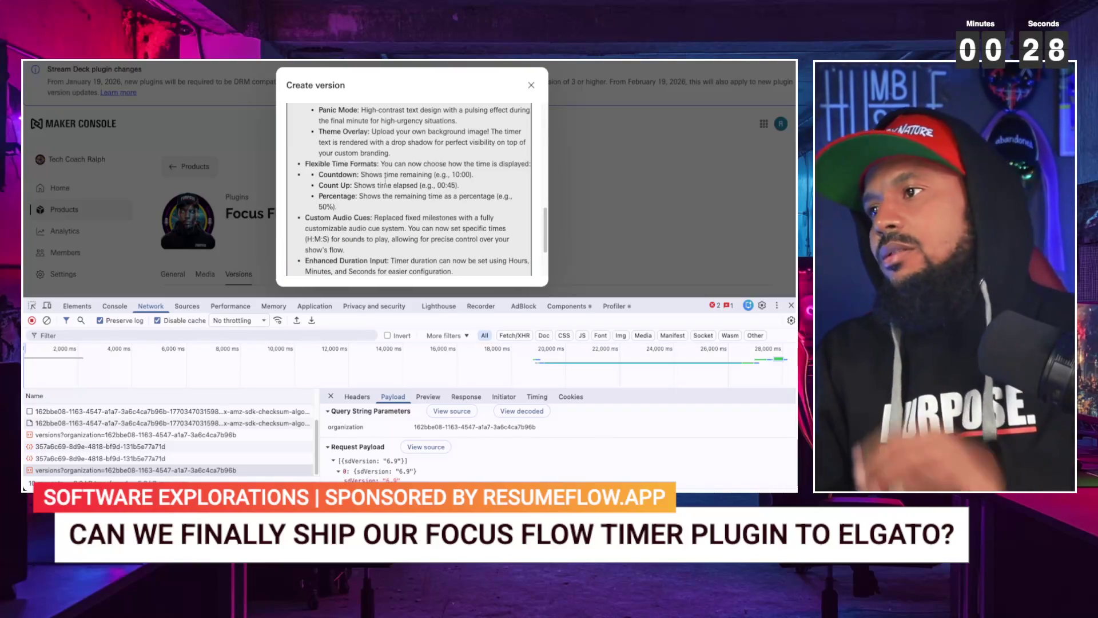
# - Switch off 'Automatically publish after being approved' and submit the version for review
pyautogui.scroll(2, 384, 181)
pyautogui.scroll(3, 385, 180)
pyautogui.scroll(-10, 385, 181)
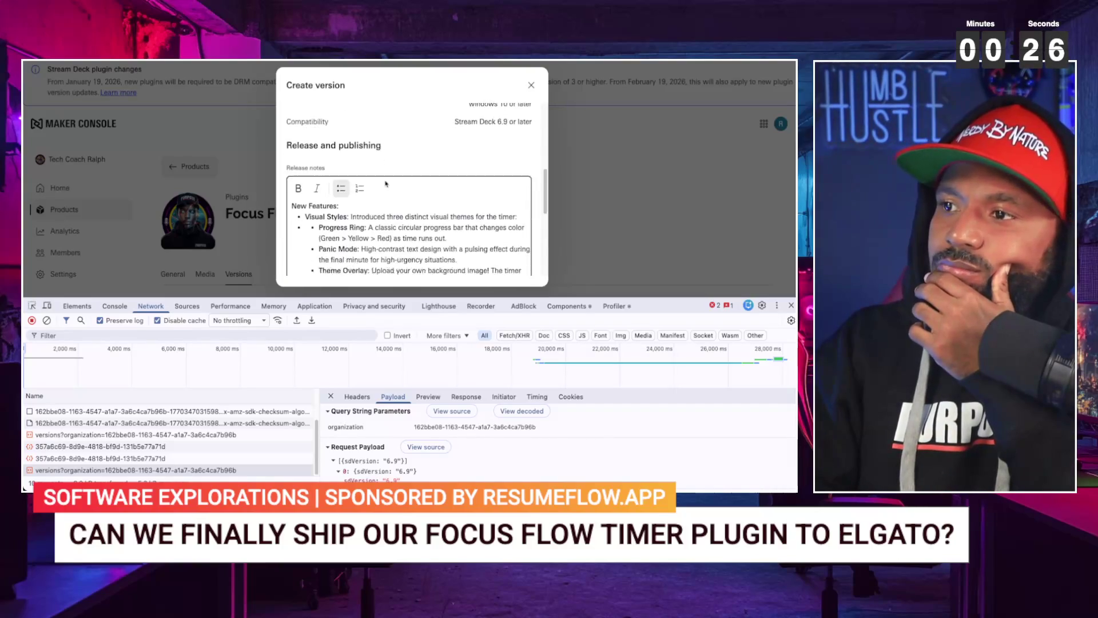
pyautogui.click(296, 235)
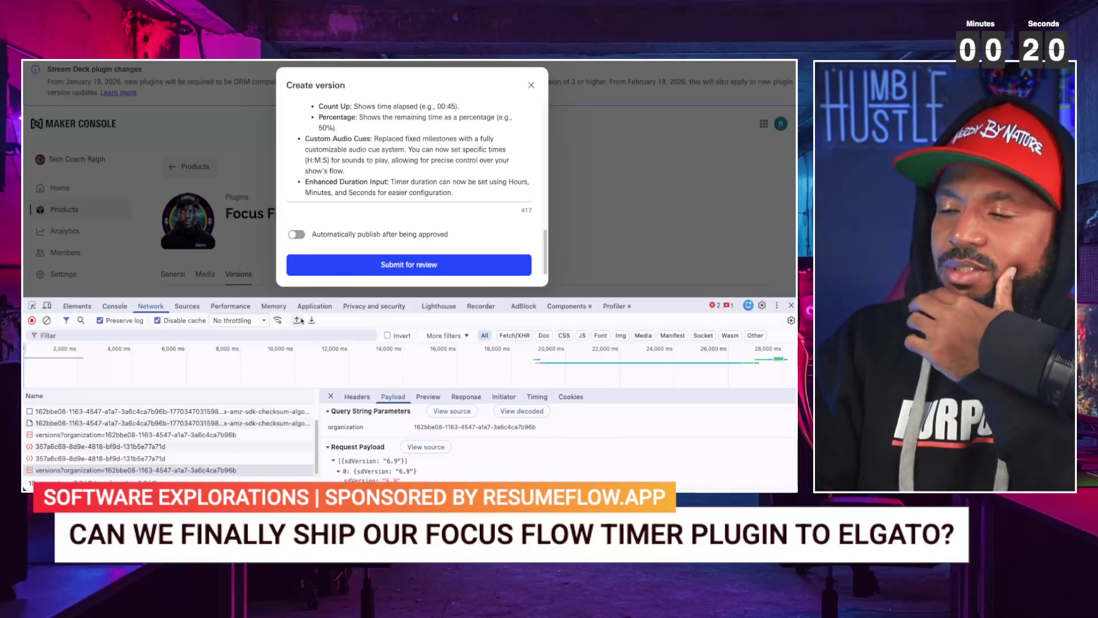
pyautogui.click(360, 270)
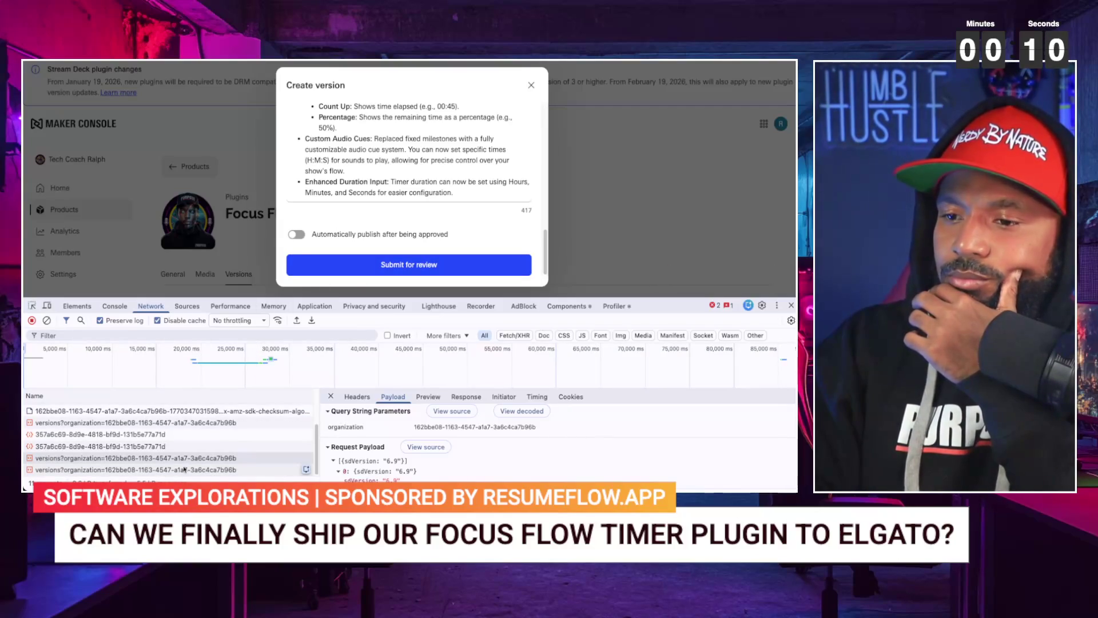
# - Compare the newest and previous versions requests' responses, then submit for review again
pyautogui.click(137, 469)
pyautogui.click(428, 396)
pyautogui.click(467, 397)
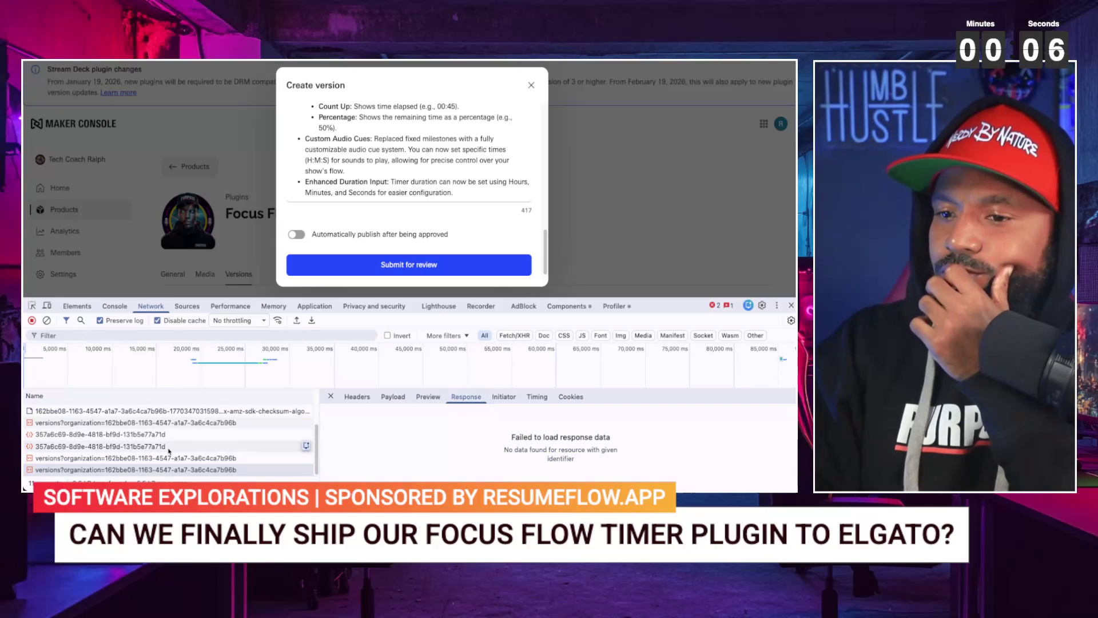
pyautogui.click(131, 457)
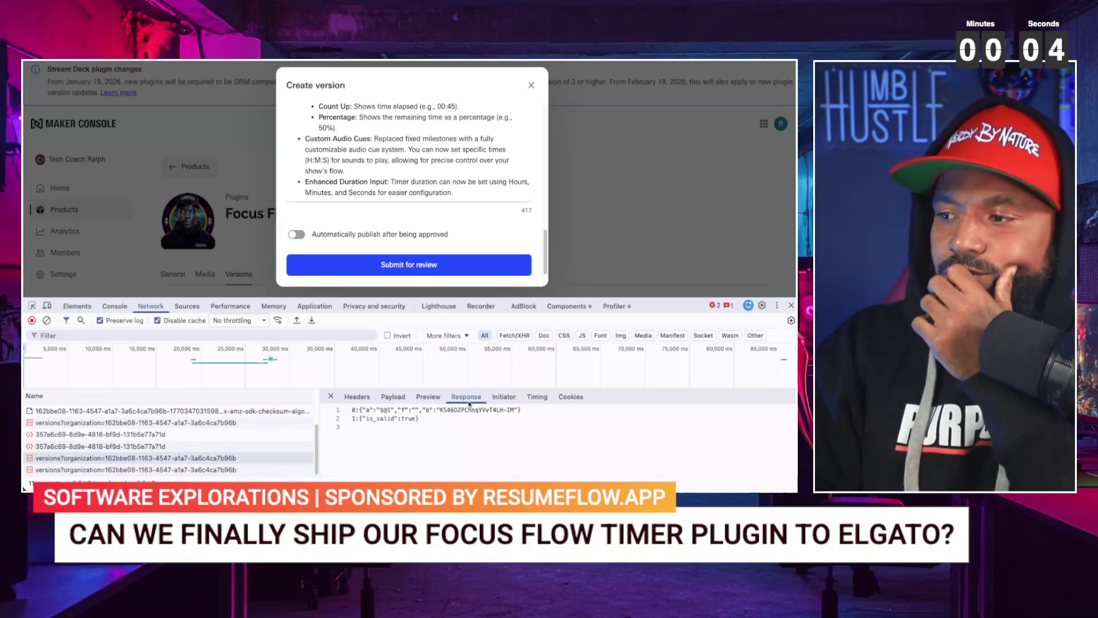
pyautogui.click(433, 397)
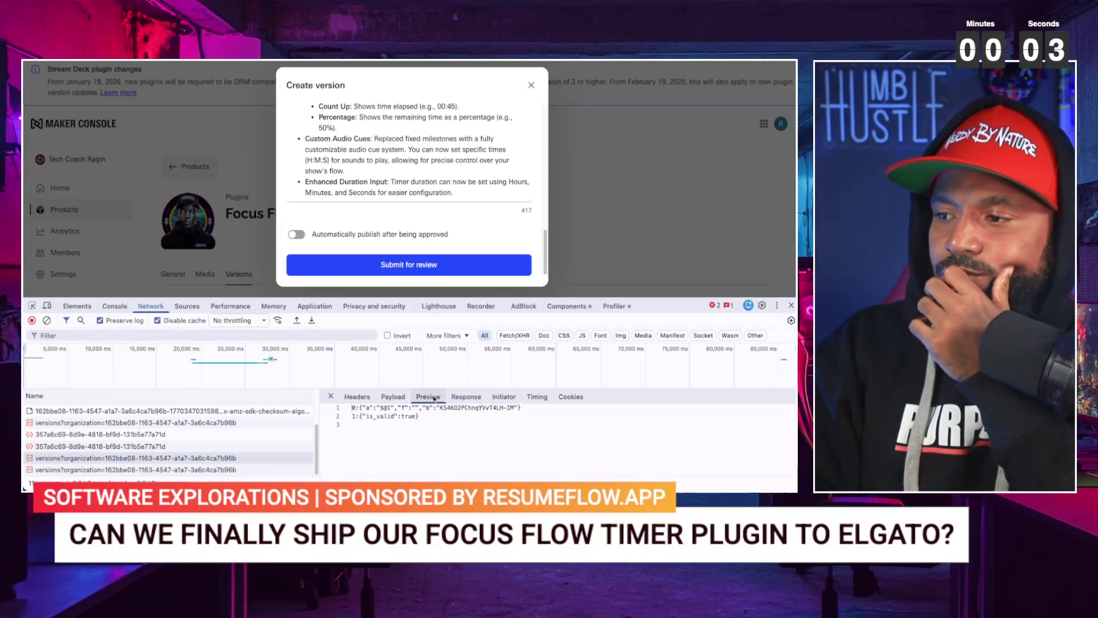
pyautogui.click(171, 470)
pyautogui.click(429, 264)
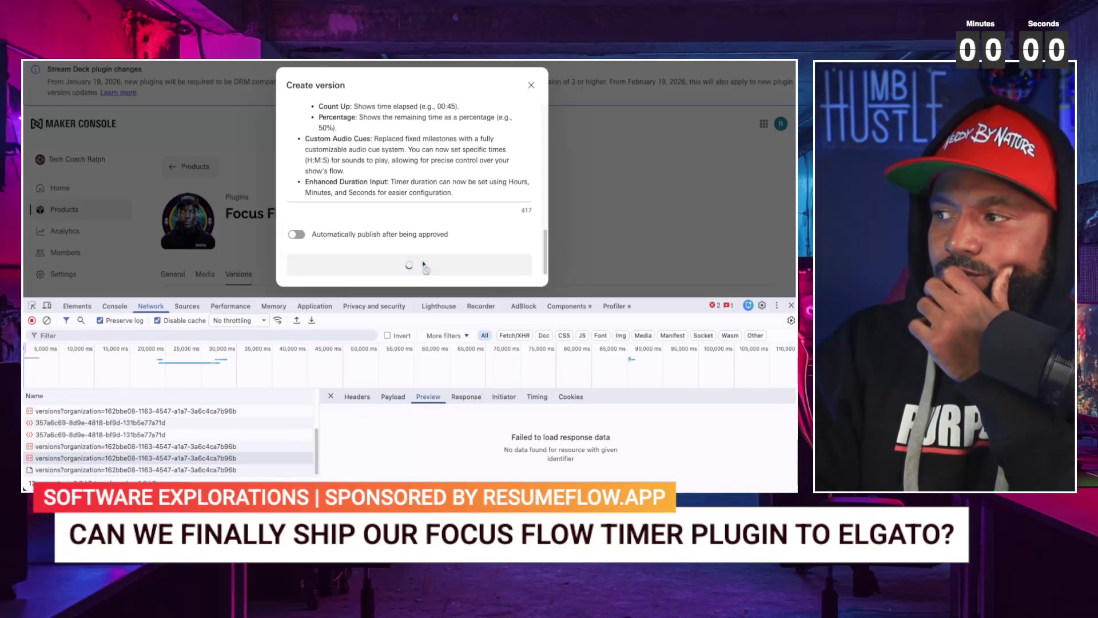
# - Inspect the latest submission's sent form data and the code that initiated it
pyautogui.click(172, 470)
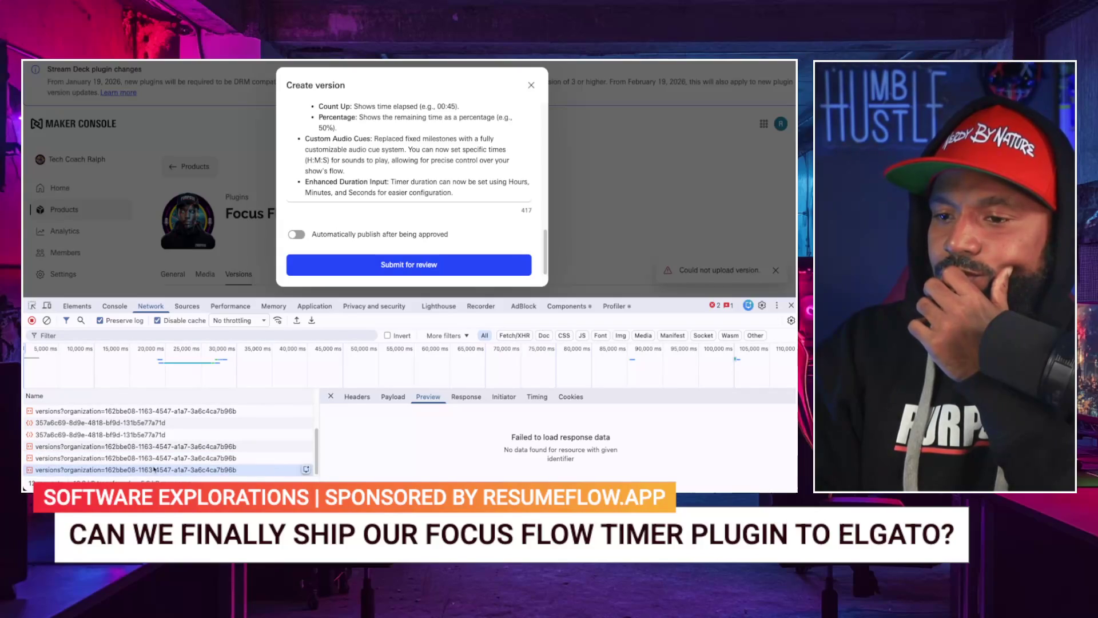
pyautogui.click(409, 400)
pyautogui.click(428, 396)
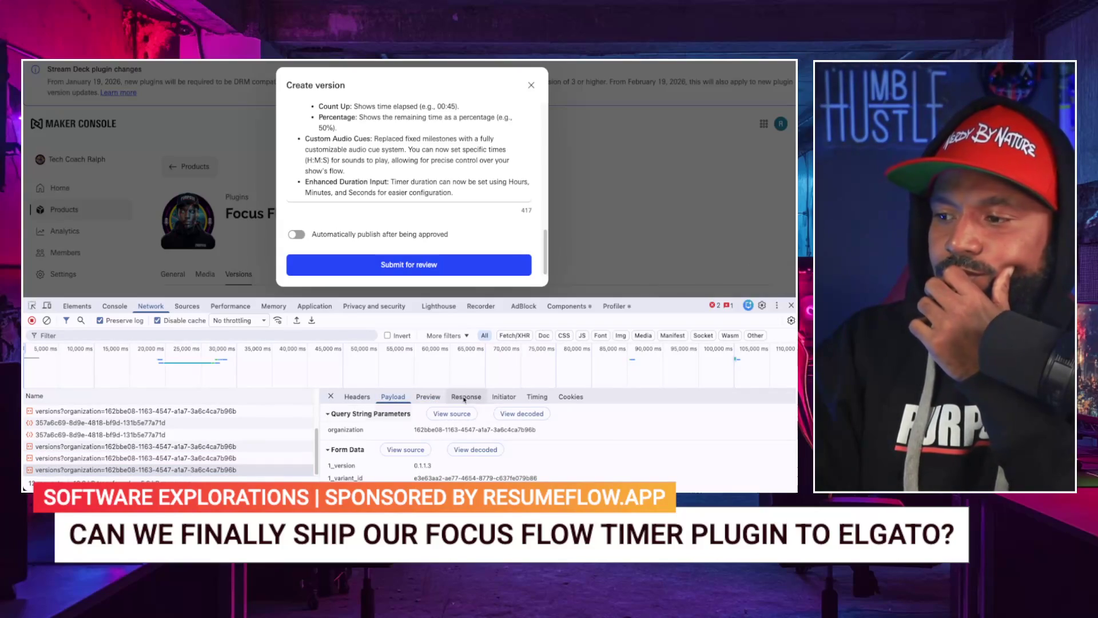
pyautogui.click(503, 397)
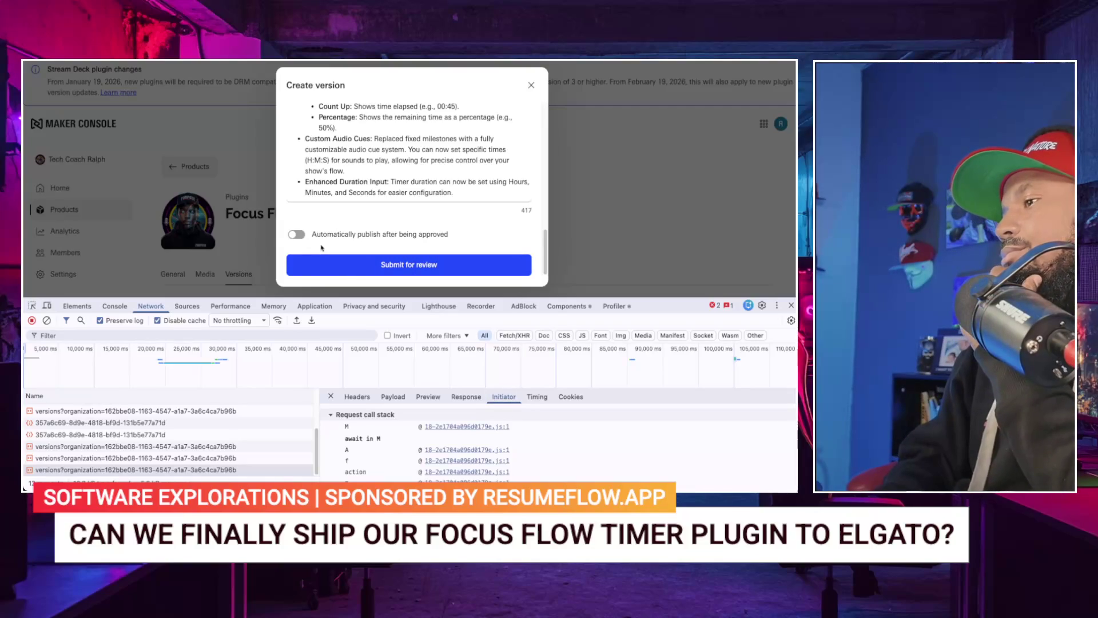
# - Turn automatic publishing back on and resubmit the version for review
pyautogui.click(347, 264)
pyautogui.click(347, 266)
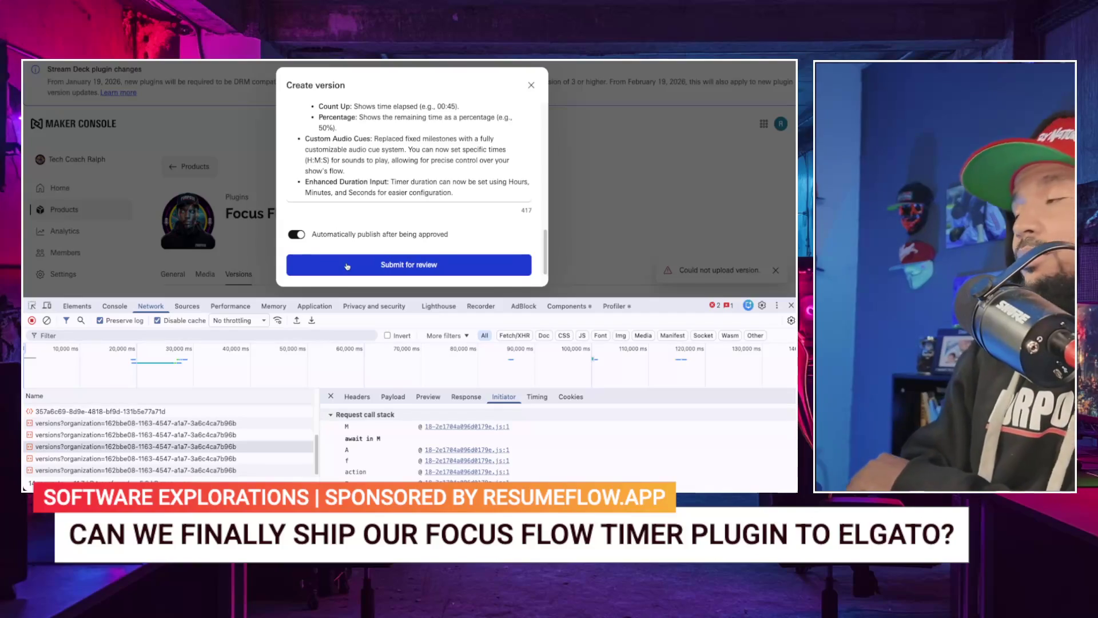
pyautogui.click(347, 265)
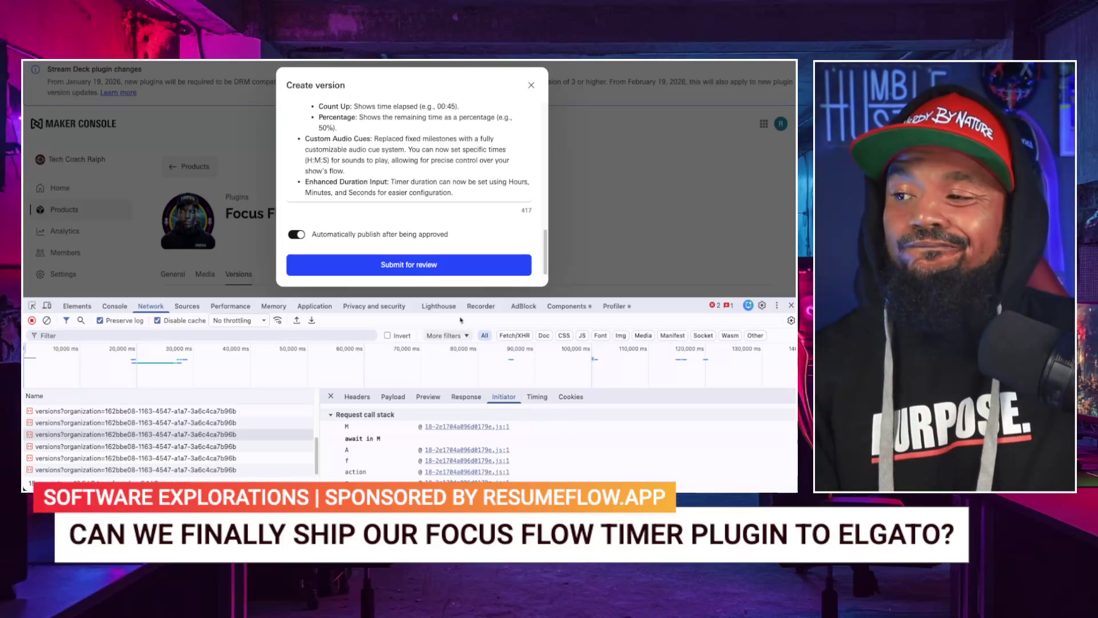
# - Submit once more and read the latest versions request's 'Could not upload version.' response
pyautogui.click(454, 267)
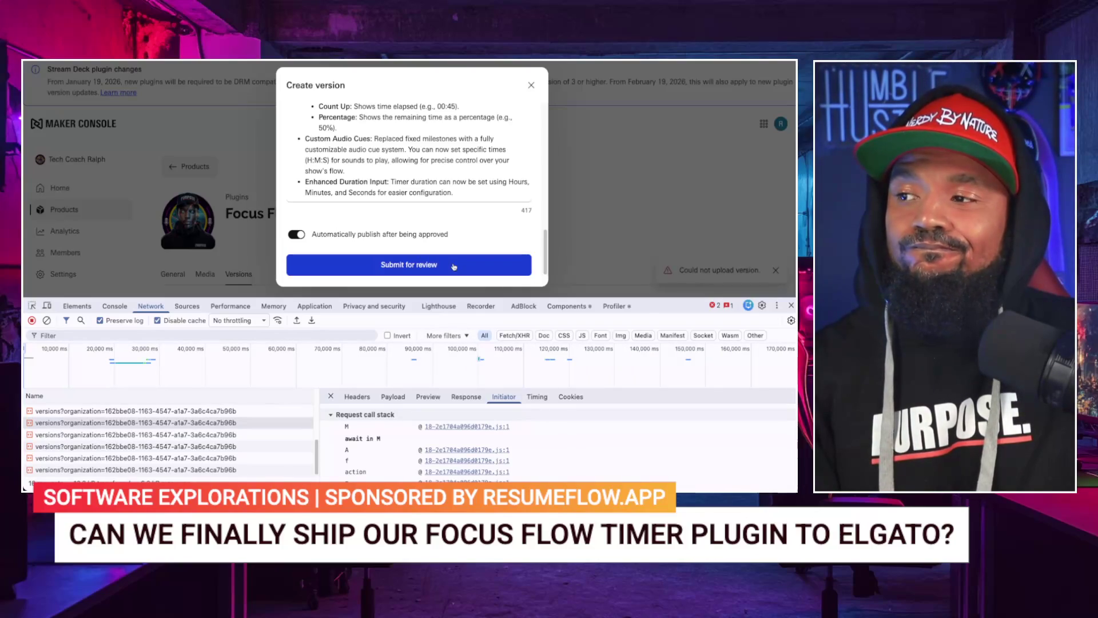
pyautogui.click(246, 470)
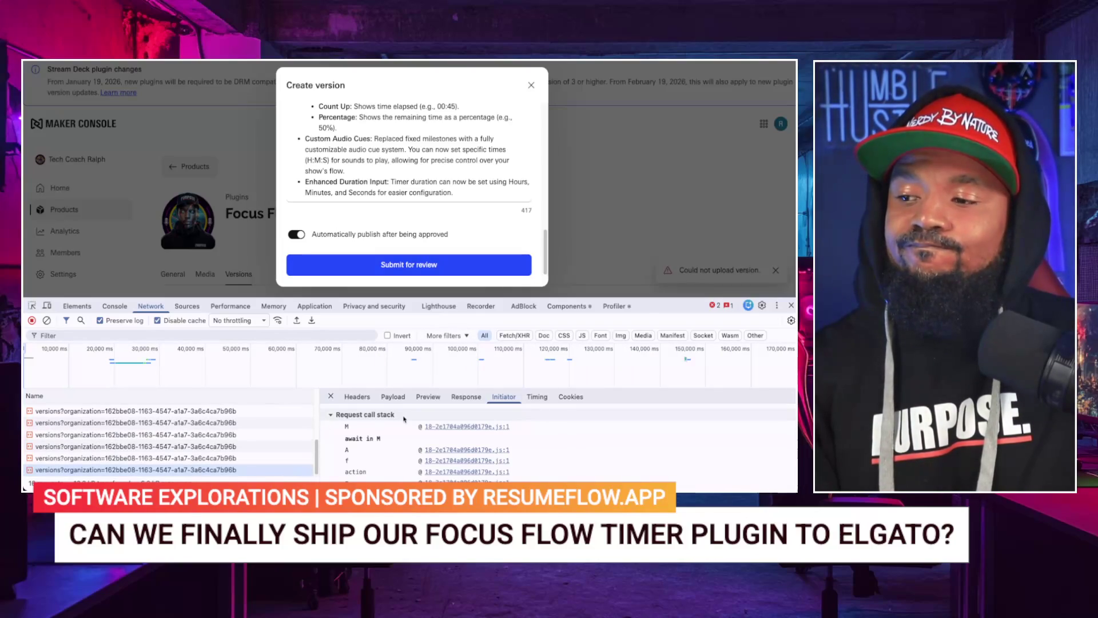
pyautogui.click(457, 395)
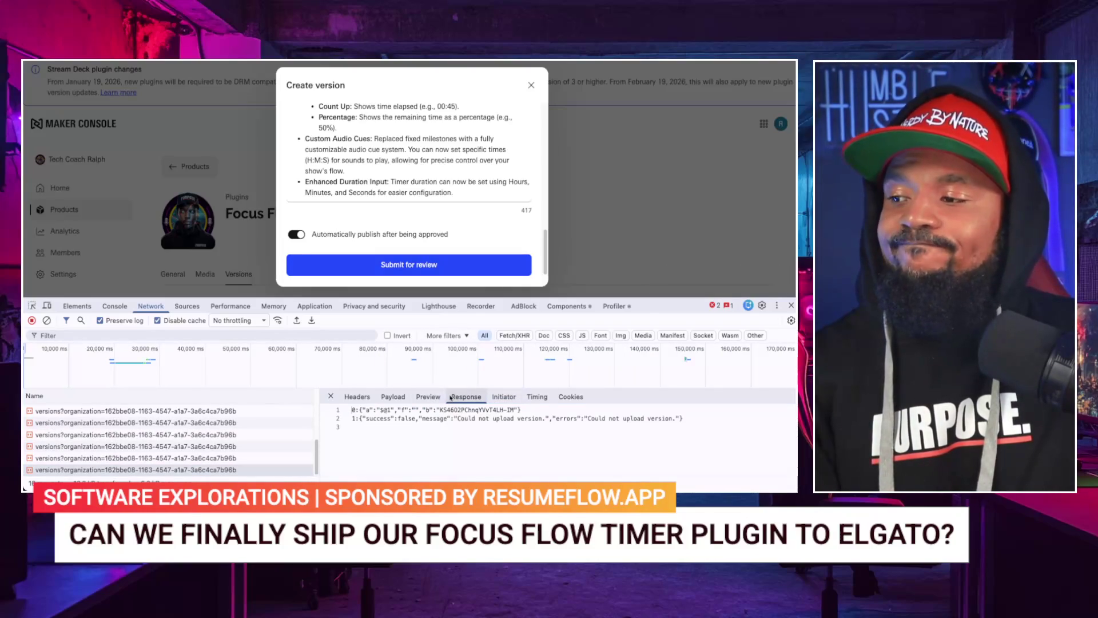
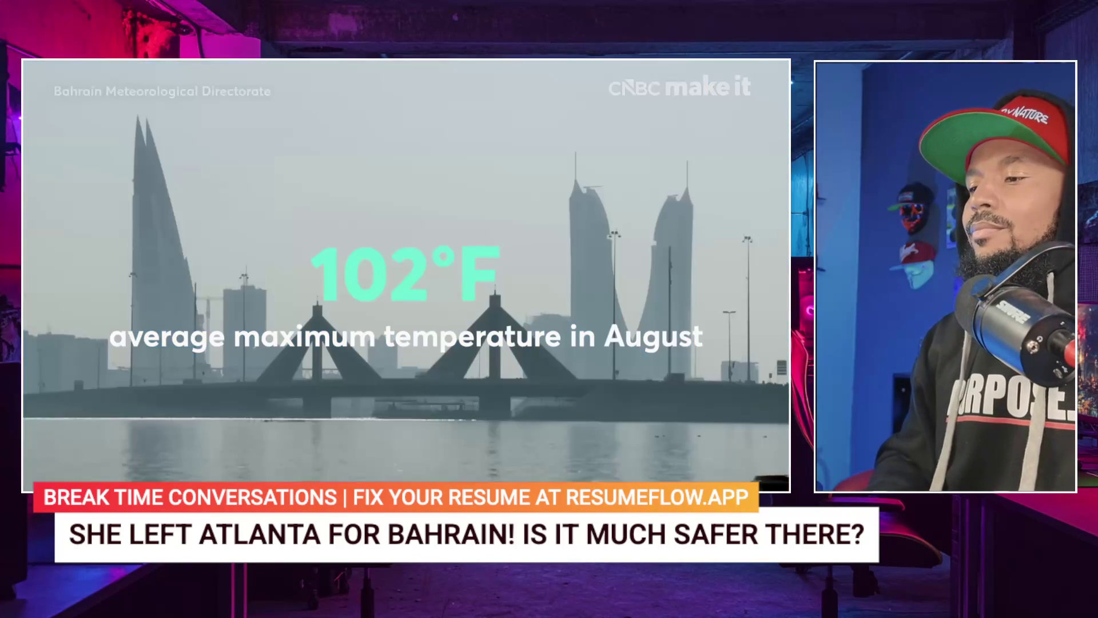
# - Hold the CNBC Bahrain video on the 102°F August temperature shot, then resume playback
pyautogui.press('space')
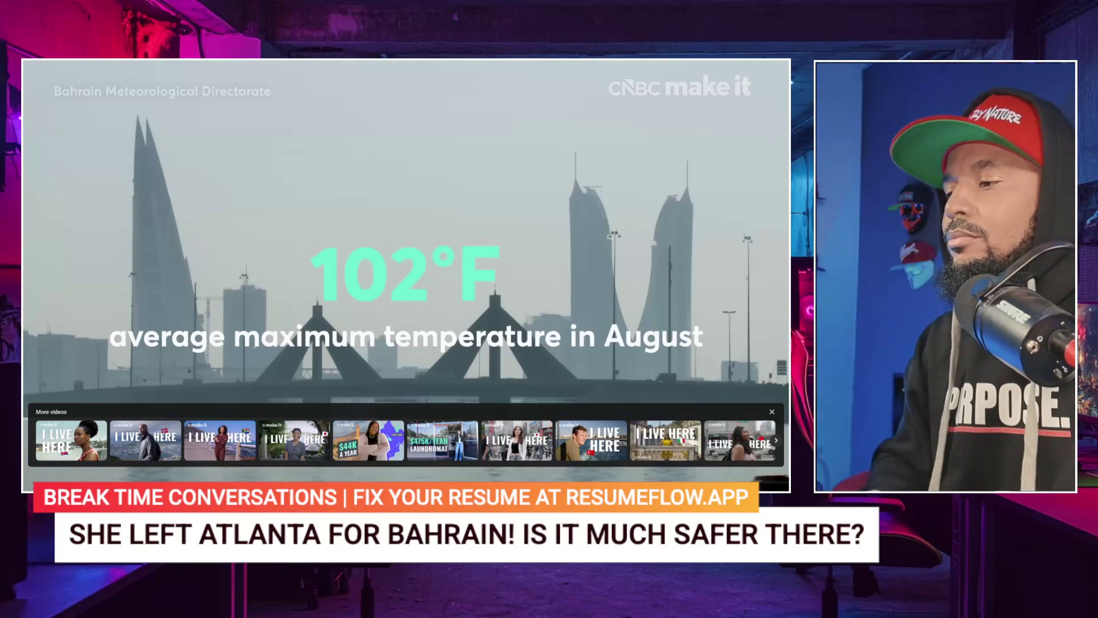
pyautogui.press('space')
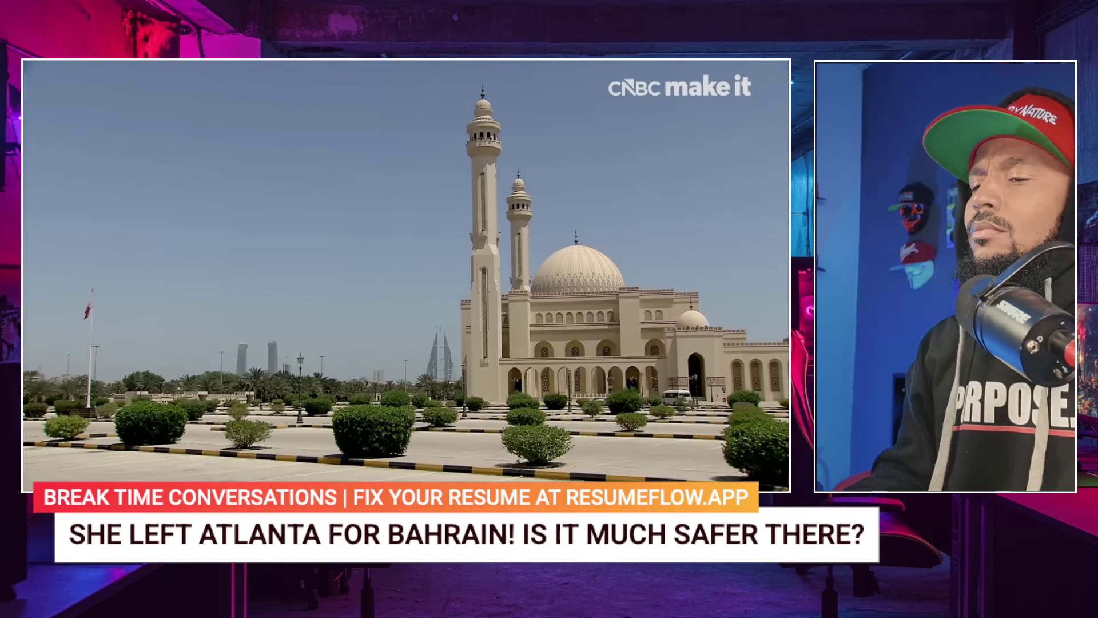
# - Pause the CNBC video so the 'bahrain country' AI Overview can be read
pyautogui.press('space')
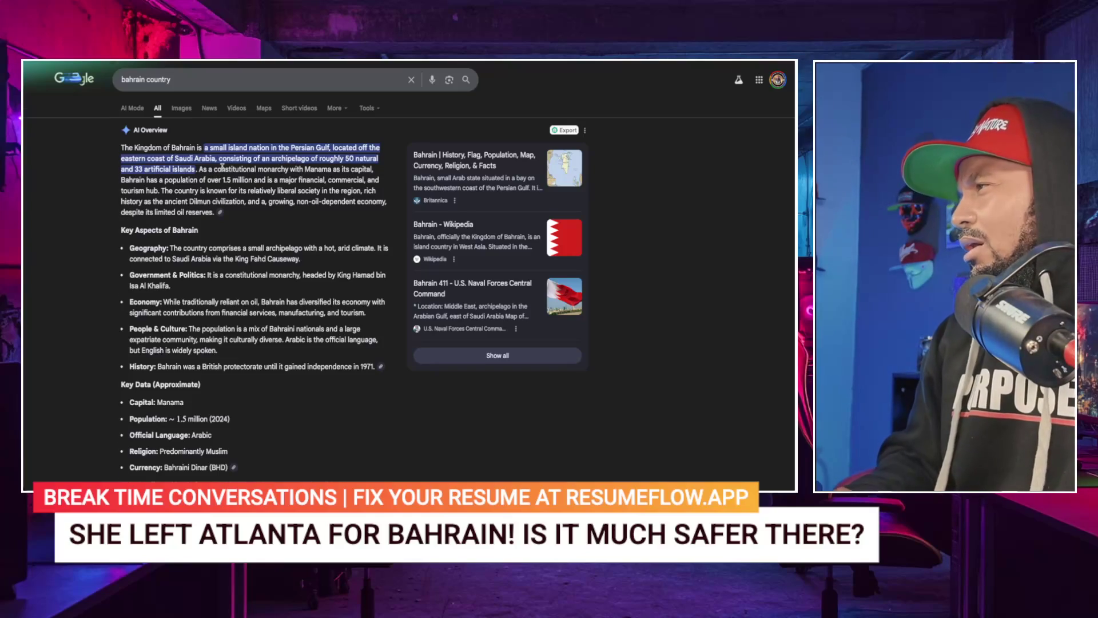
pyautogui.scroll(-1, 223, 174)
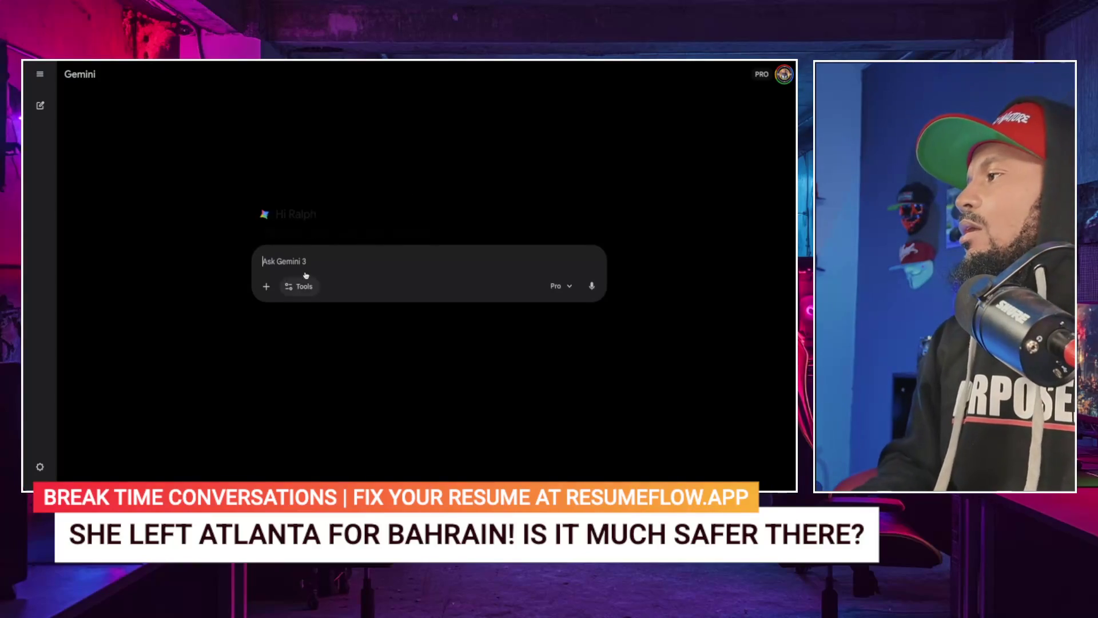
# - Ask Gemini 'is it safer in bahrain than it is in atlanta?' and enlarge the page
pyautogui.write('is it safer in bah')
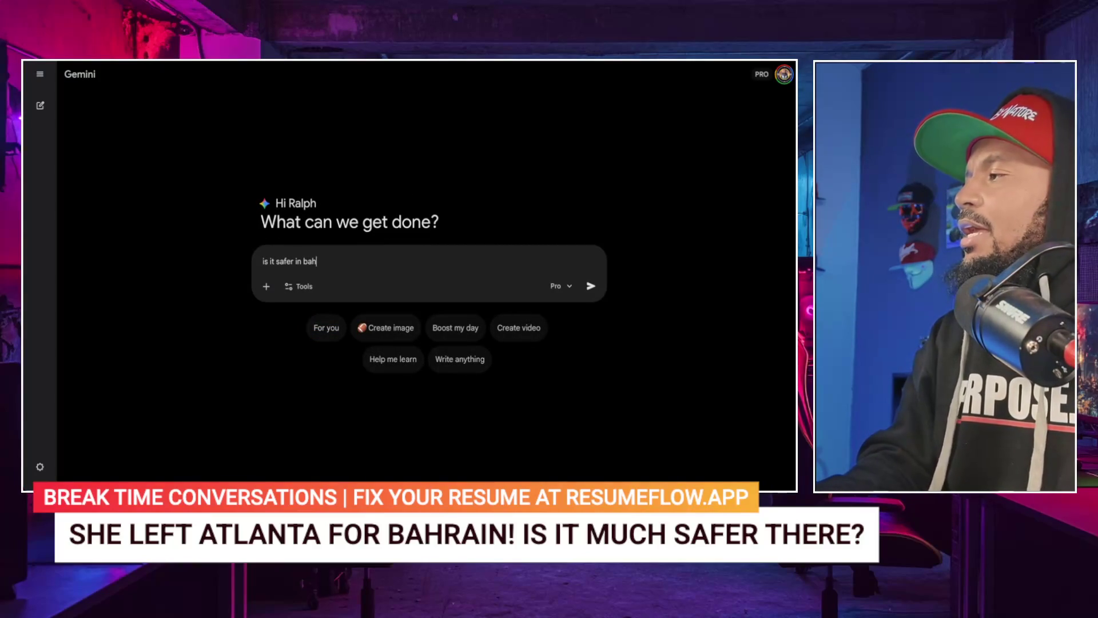
pyautogui.write('rain than it is')
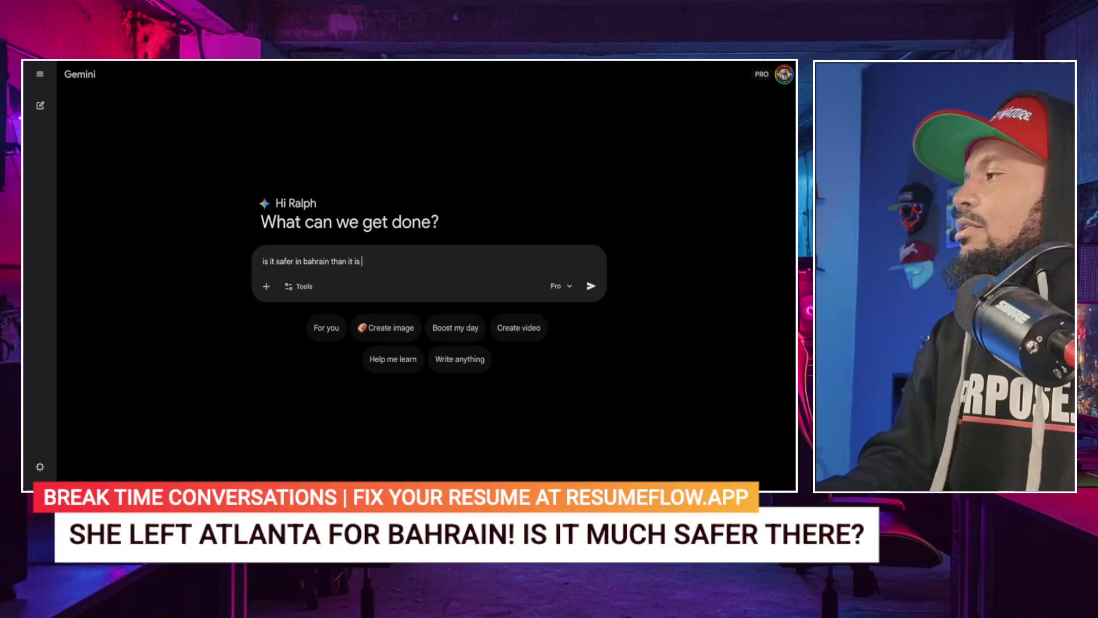
pyautogui.write('?')
pyautogui.press('Return')
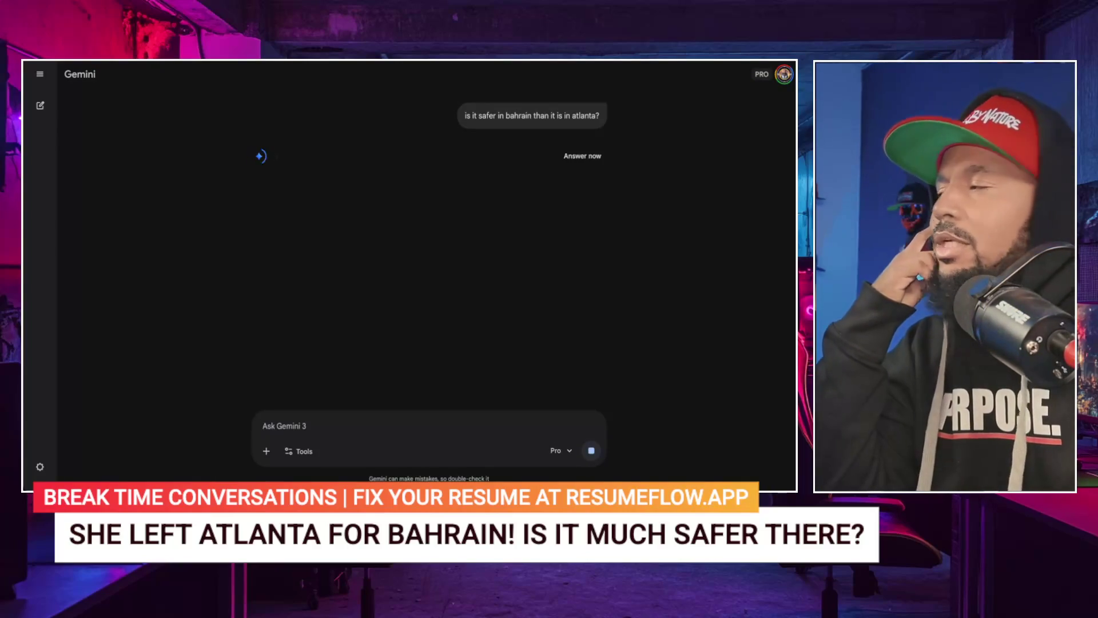
pyautogui.hotkey('ctrl', '+')
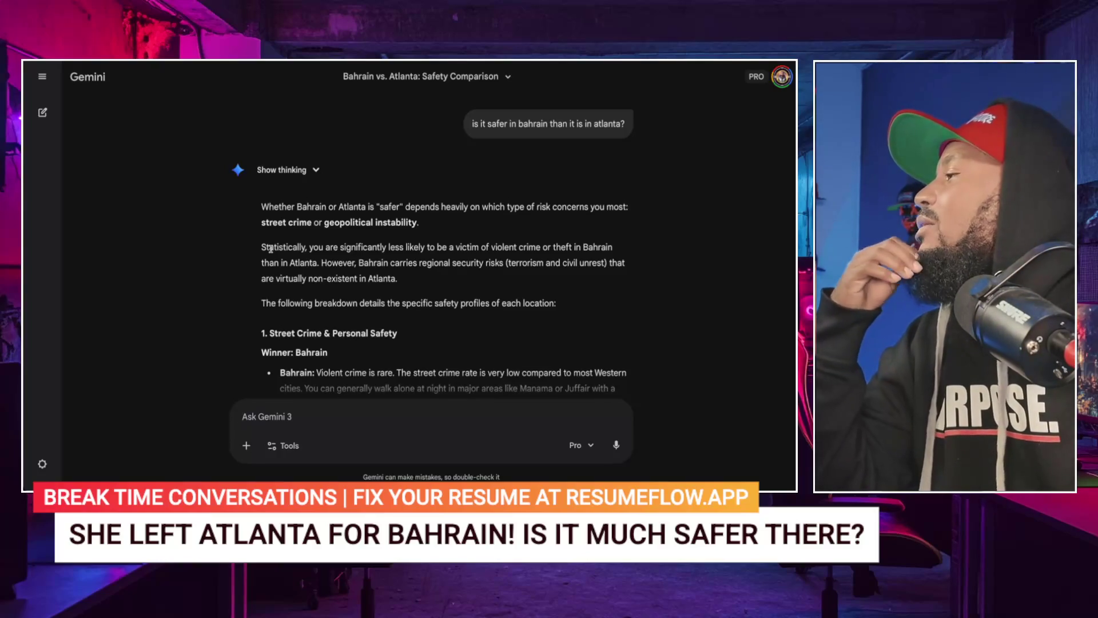
# - Scroll Gemini's finished answer to Bahrain's win on street crime and personal safety
pyautogui.scroll(-1, 270, 273)
# - Scroll past Street Crime & Personal Safety to Atlanta's geopolitical win and Bahrain's Level 2 advisory
pyautogui.scroll(-1, 270, 273)
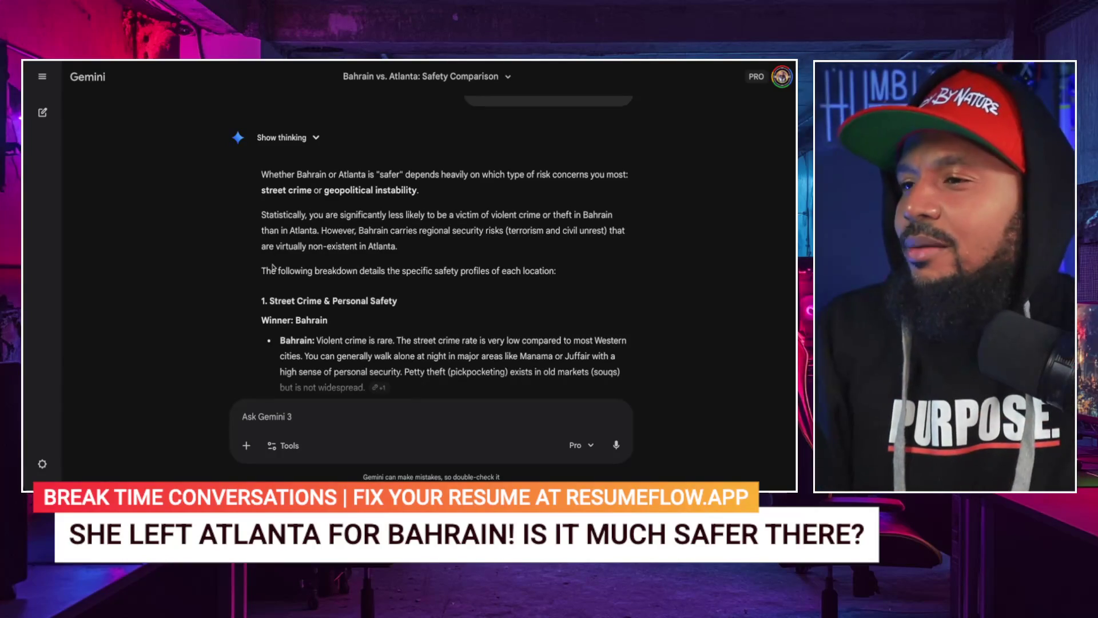
pyautogui.scroll(-3, 272, 267)
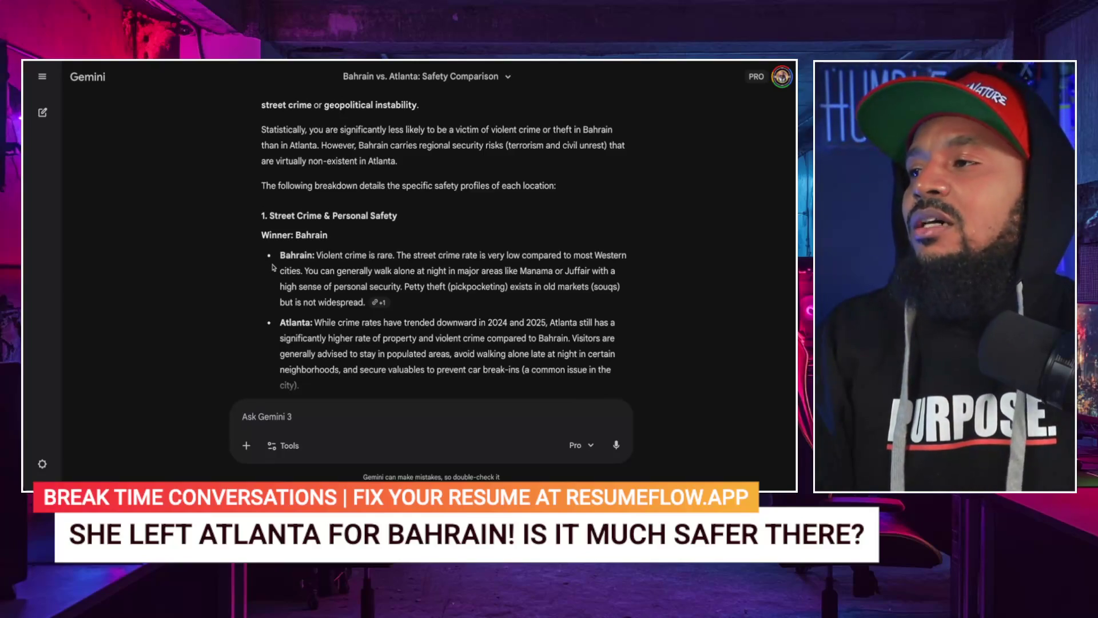
pyautogui.scroll(-2, 273, 267)
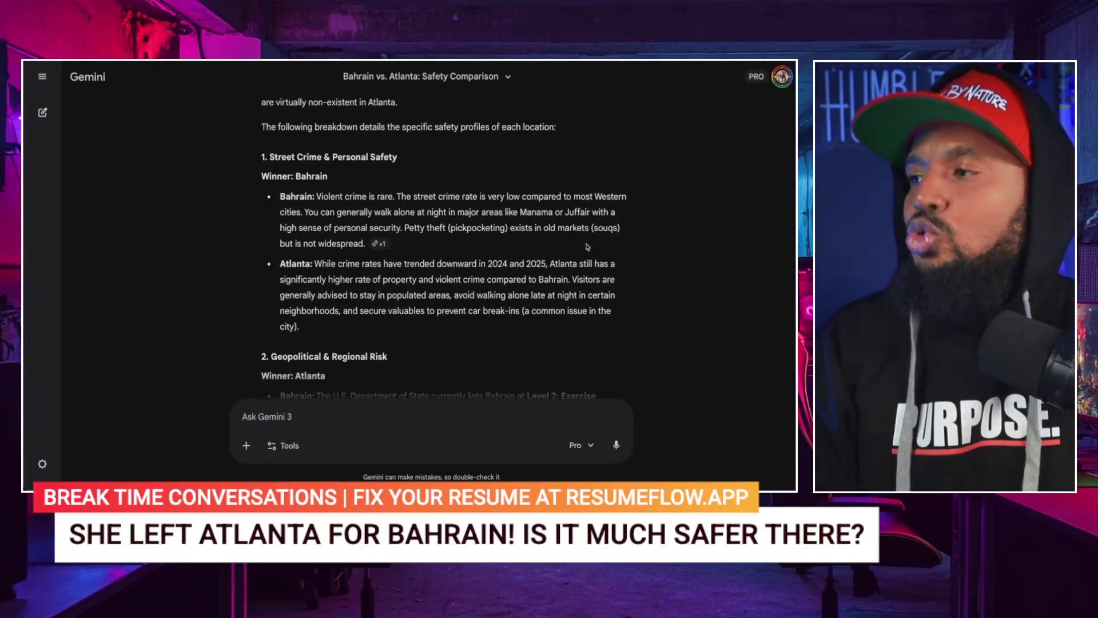
pyautogui.scroll(-2, 311, 255)
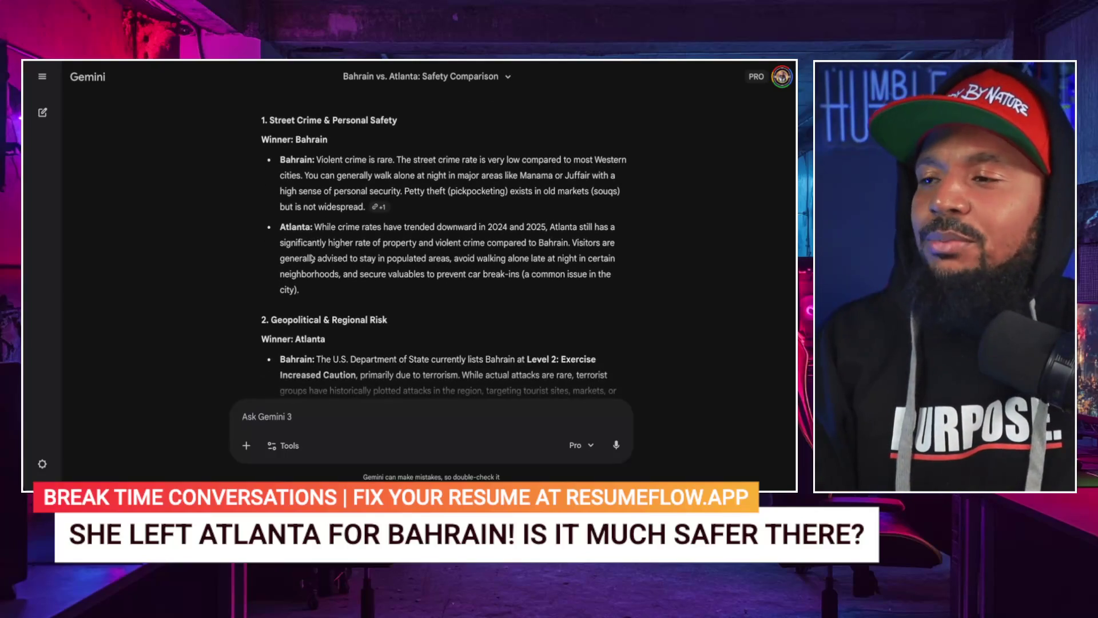
# - Scroll through Geopolitical & Regional Risk down to the Cultural & Legal Safety tie
pyautogui.scroll(-1, 311, 255)
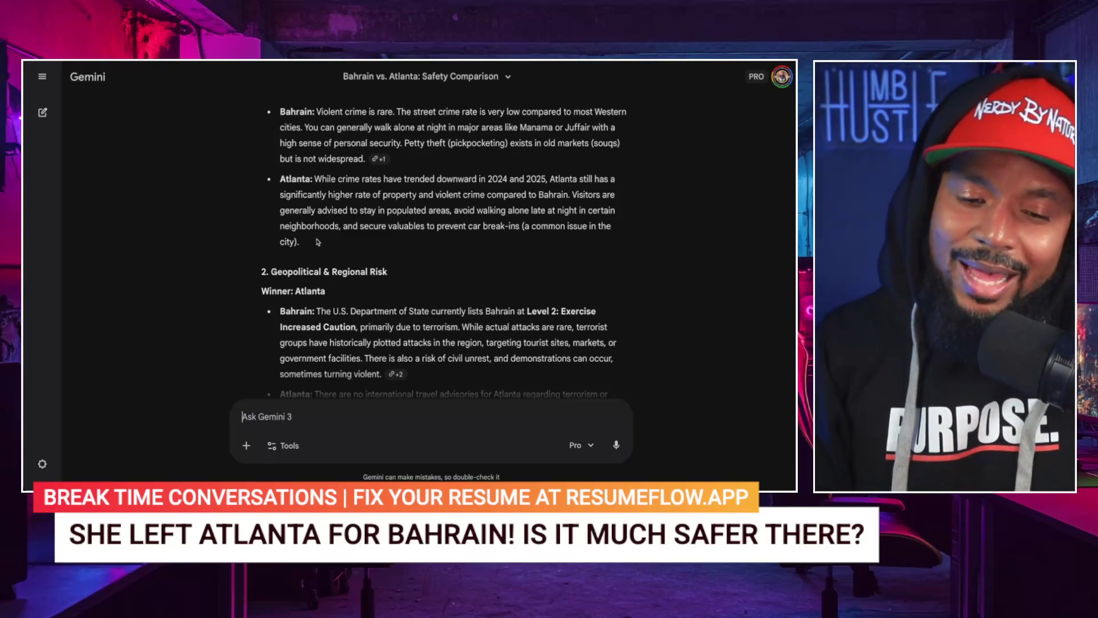
pyautogui.scroll(-3, 318, 242)
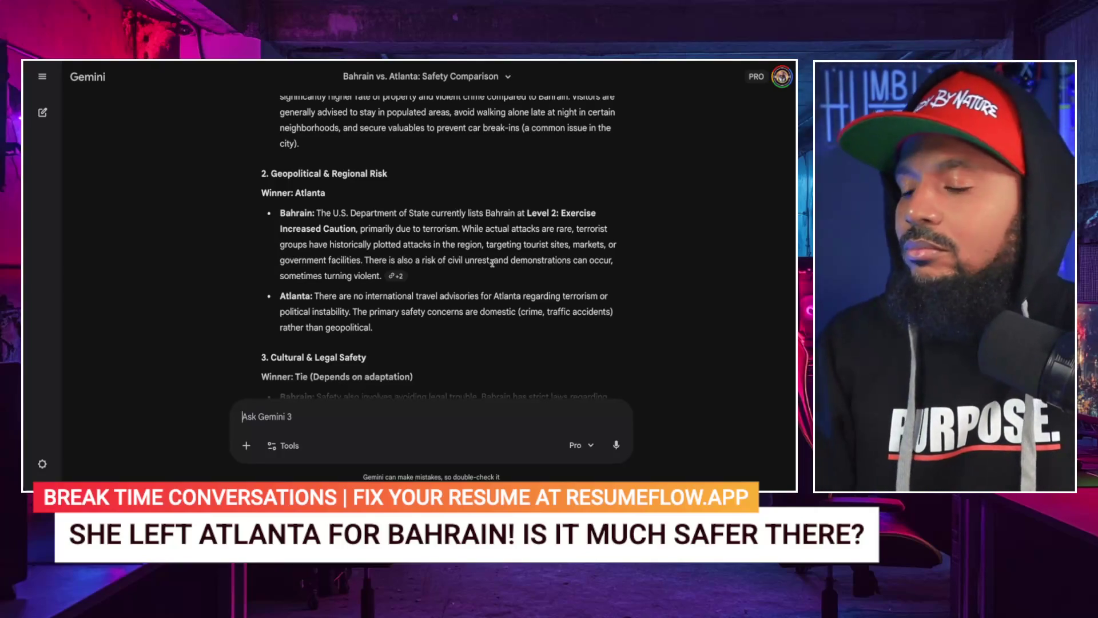
# - Scroll past Cultural & Legal Safety to the table rating violent crime Very Low versus Moderate to High
pyautogui.scroll(-1, 467, 270)
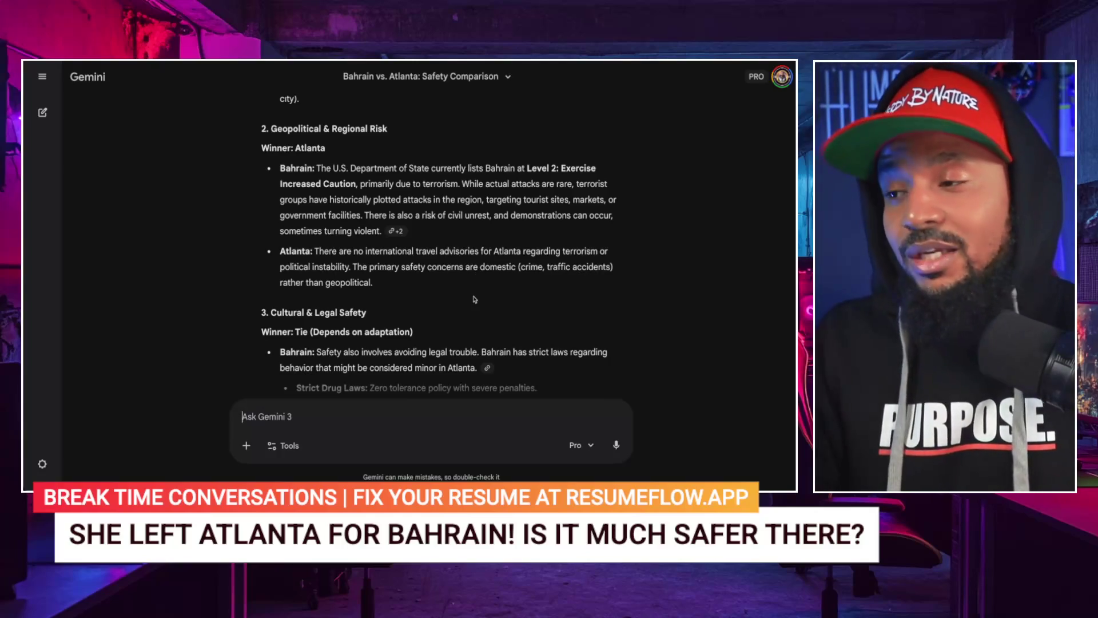
pyautogui.scroll(-2, 474, 299)
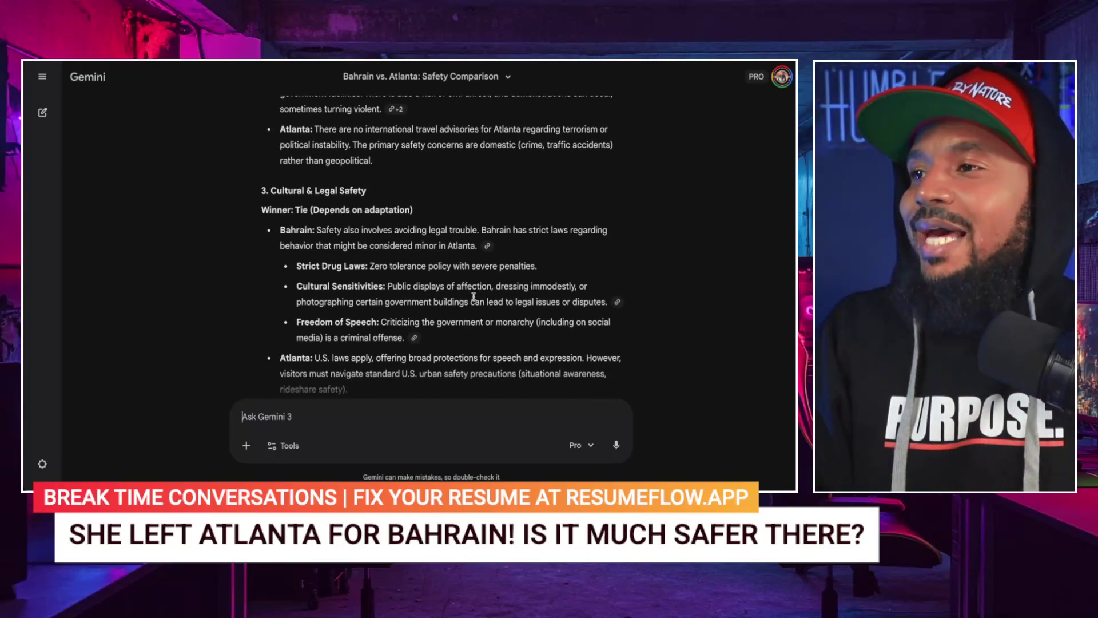
pyautogui.scroll(-1, 474, 296)
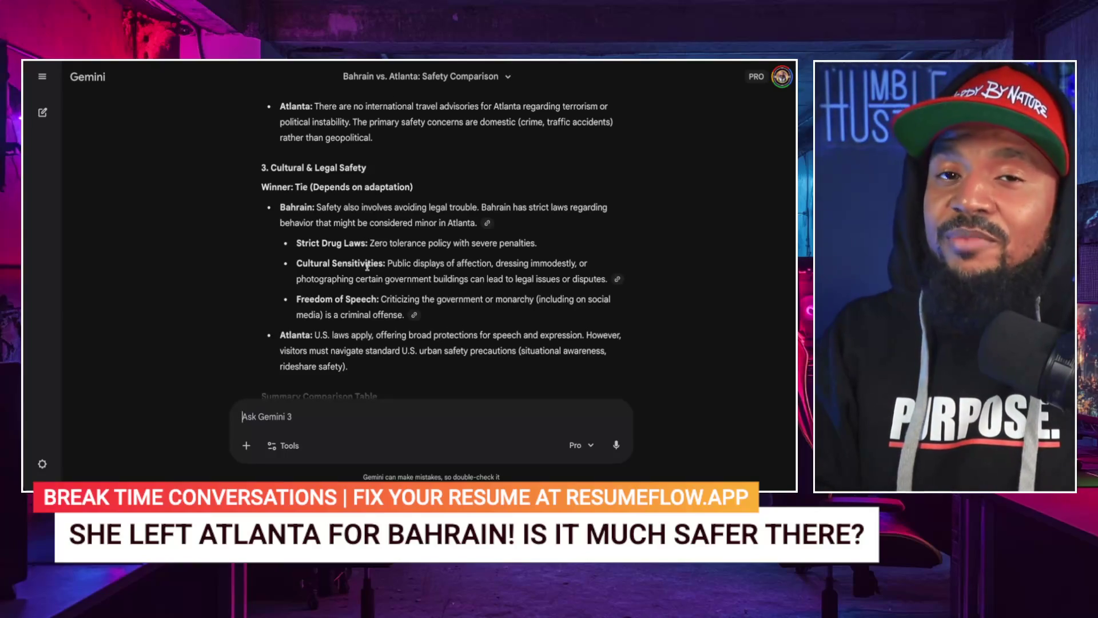
pyautogui.scroll(-1, 367, 266)
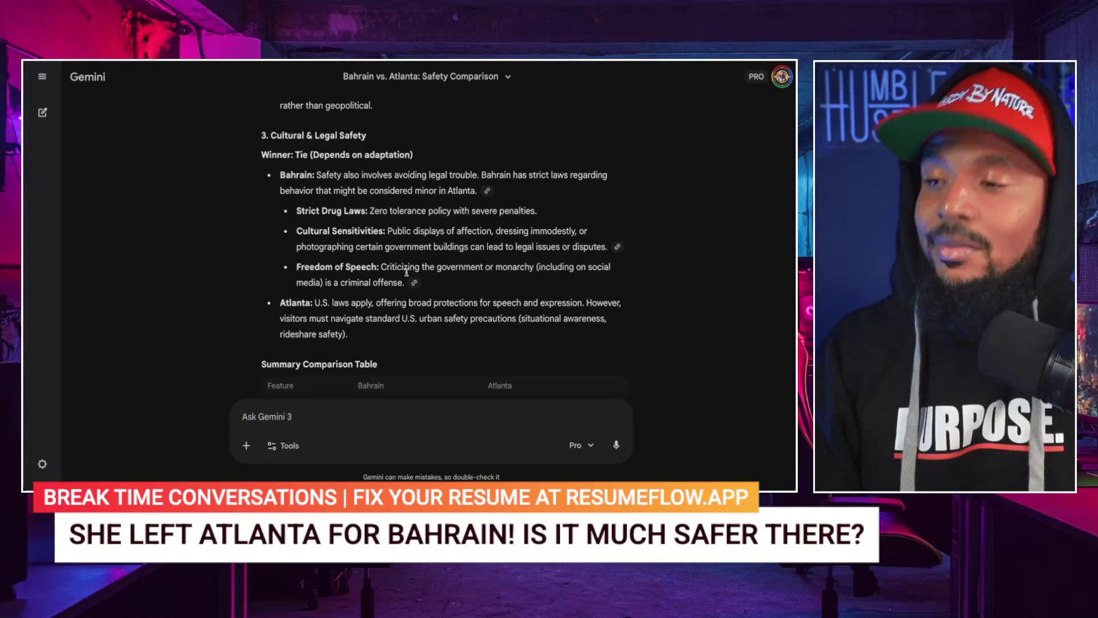
pyautogui.scroll(-1, 390, 276)
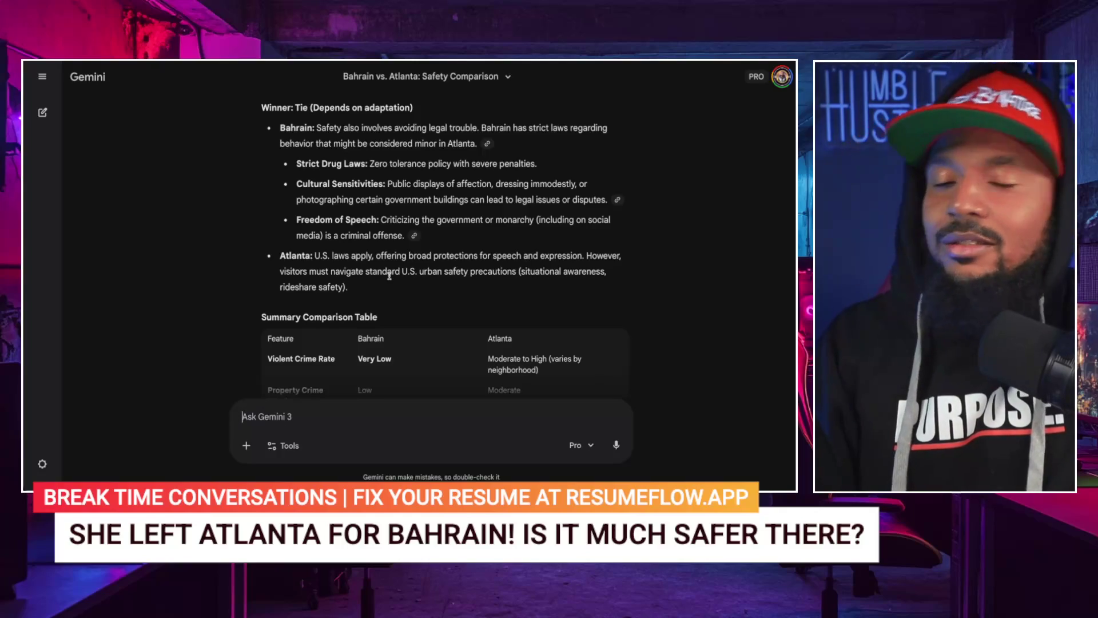
# - Scroll the comparison table down to its Primary Safety Tip row and Export to Sheets footer
pyautogui.scroll(-3, 389, 275)
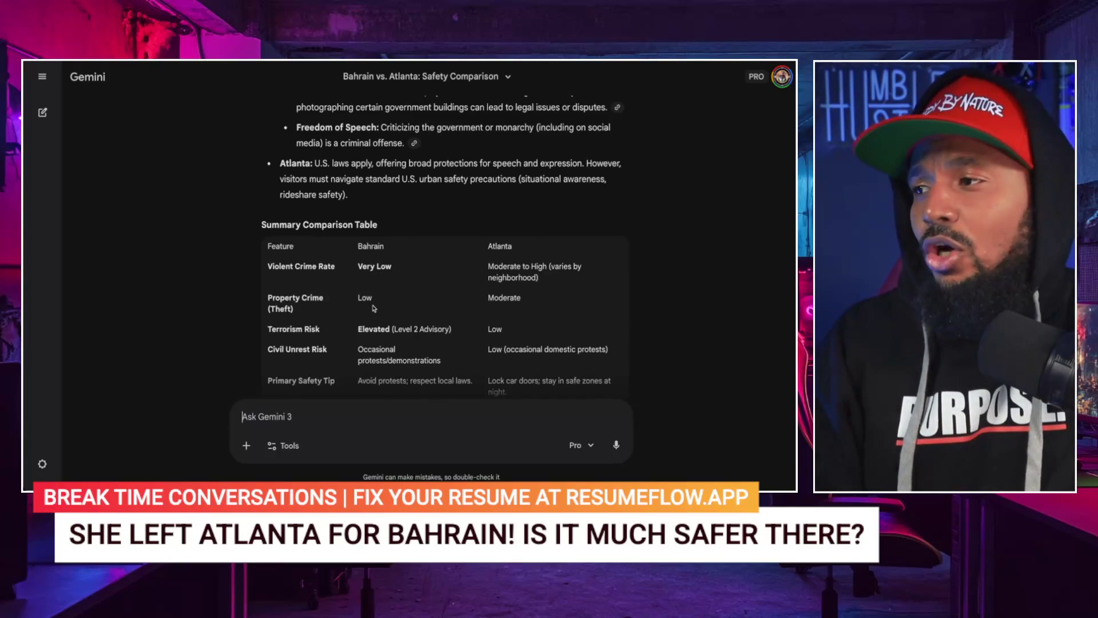
pyautogui.scroll(-1, 359, 325)
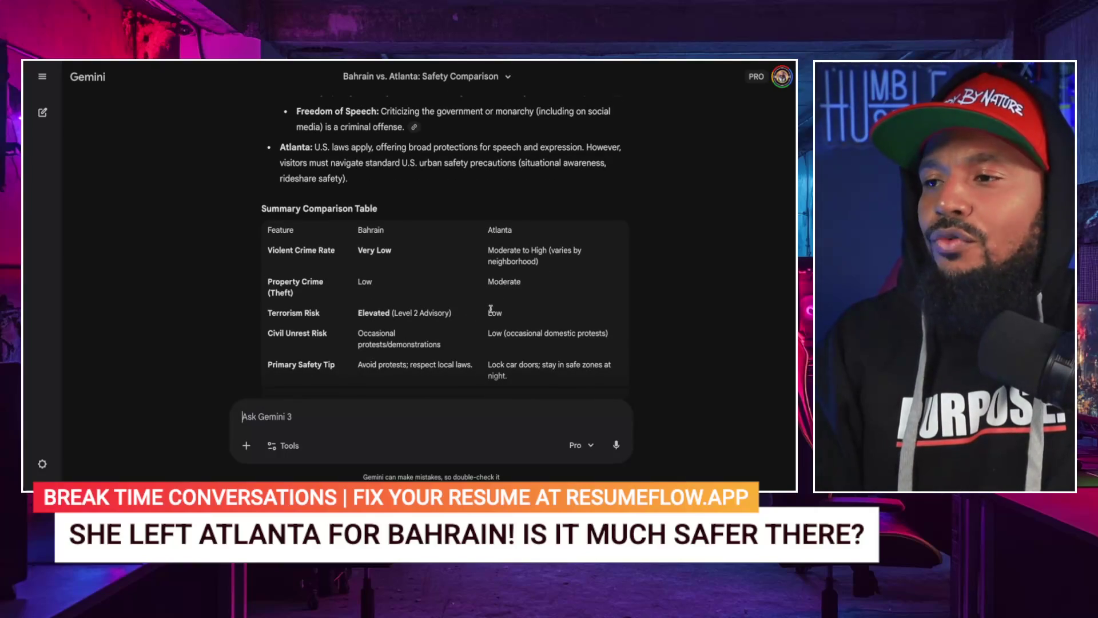
pyautogui.scroll(-1, 497, 309)
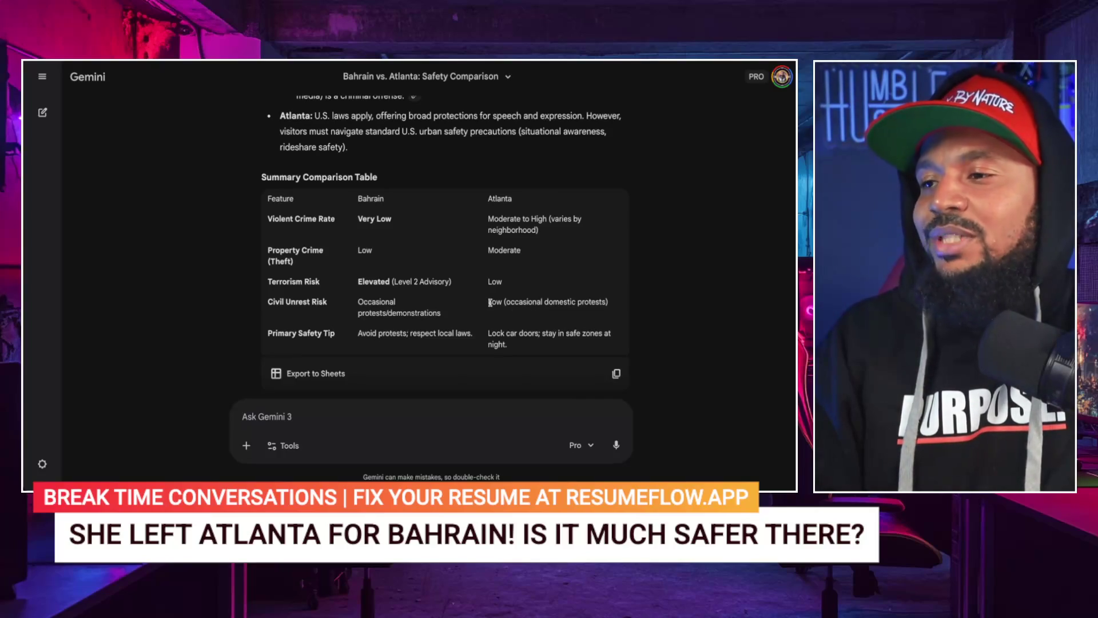
pyautogui.scroll(-1, 489, 302)
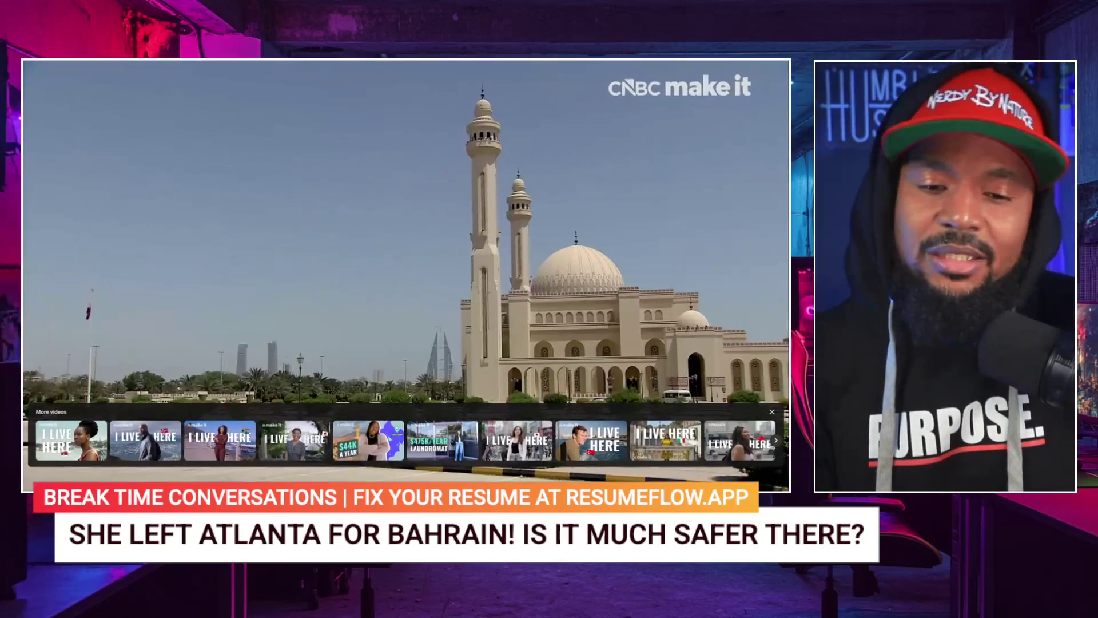
# - Resume the CNBC Make It Bahrain video from where it was paused
pyautogui.press('space')
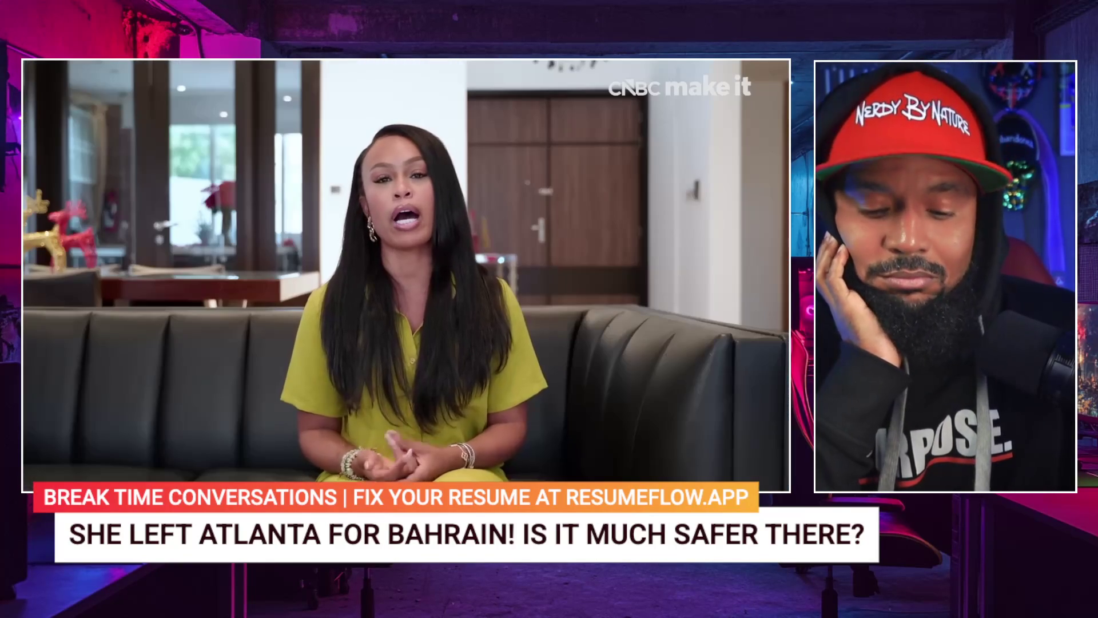
# - Pause the CNBC clip, rewind two jumps, resume, then skip ahead five seconds
pyautogui.press('space')
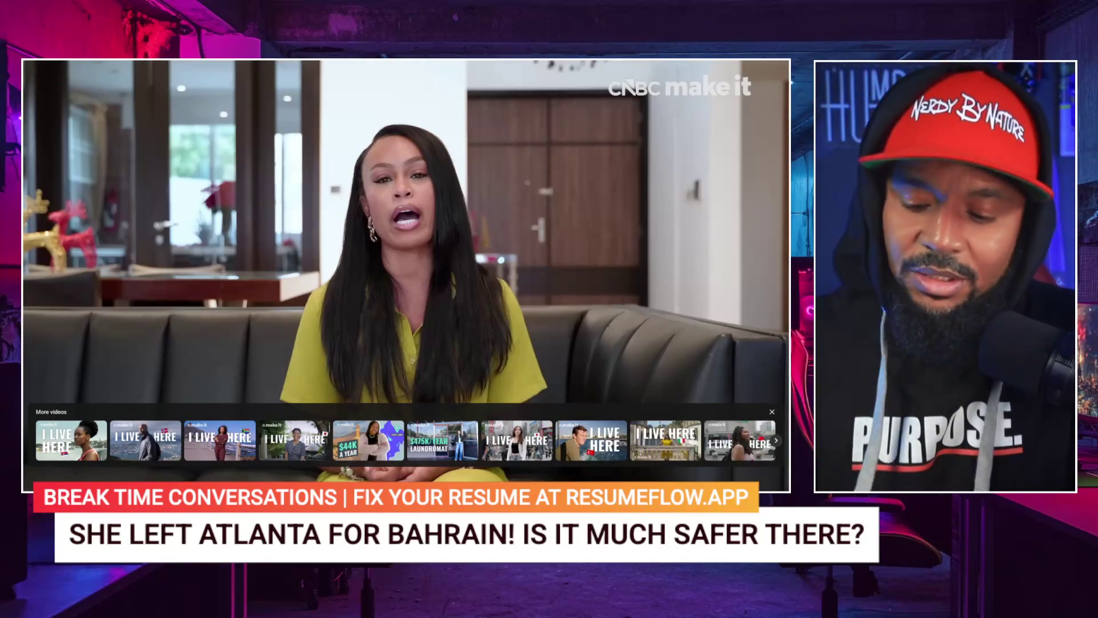
pyautogui.press('Left')
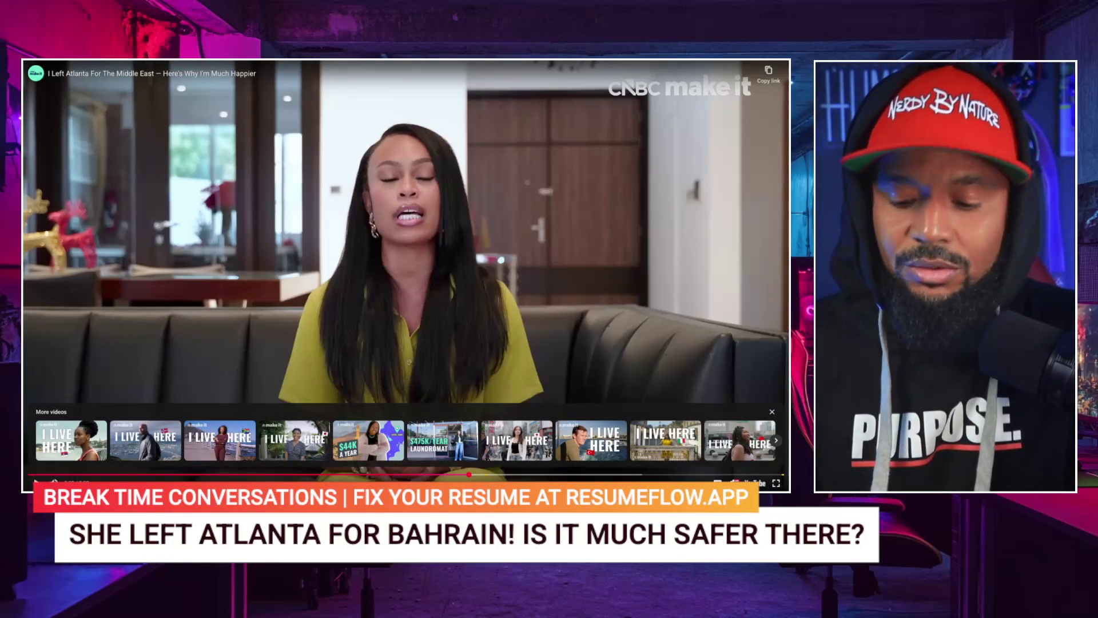
pyautogui.press('Left')
pyautogui.press('space')
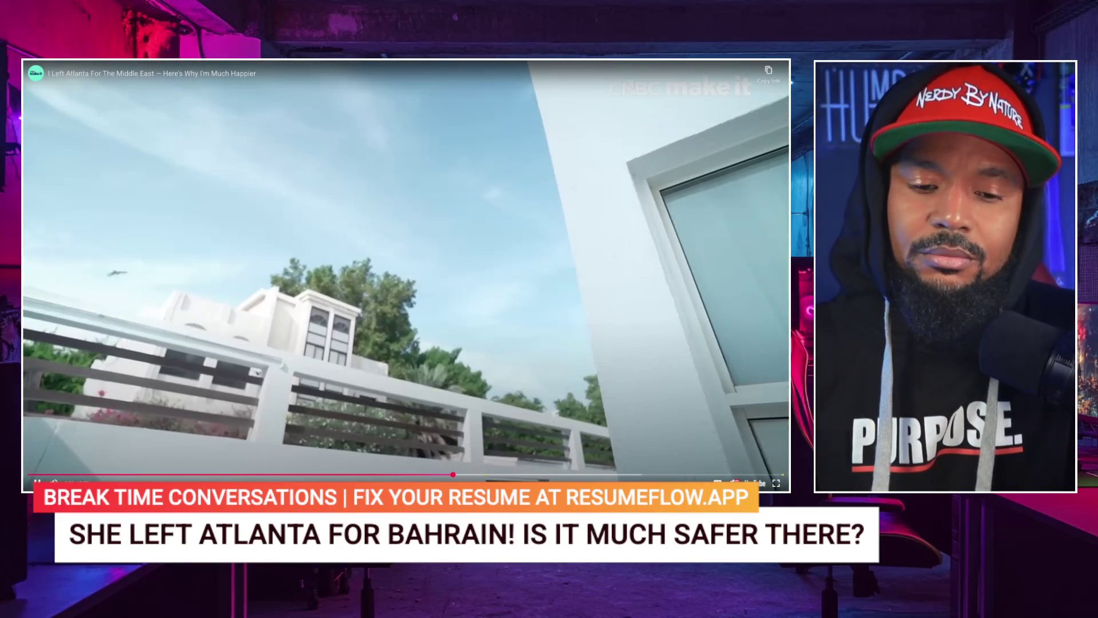
pyautogui.press('Right')
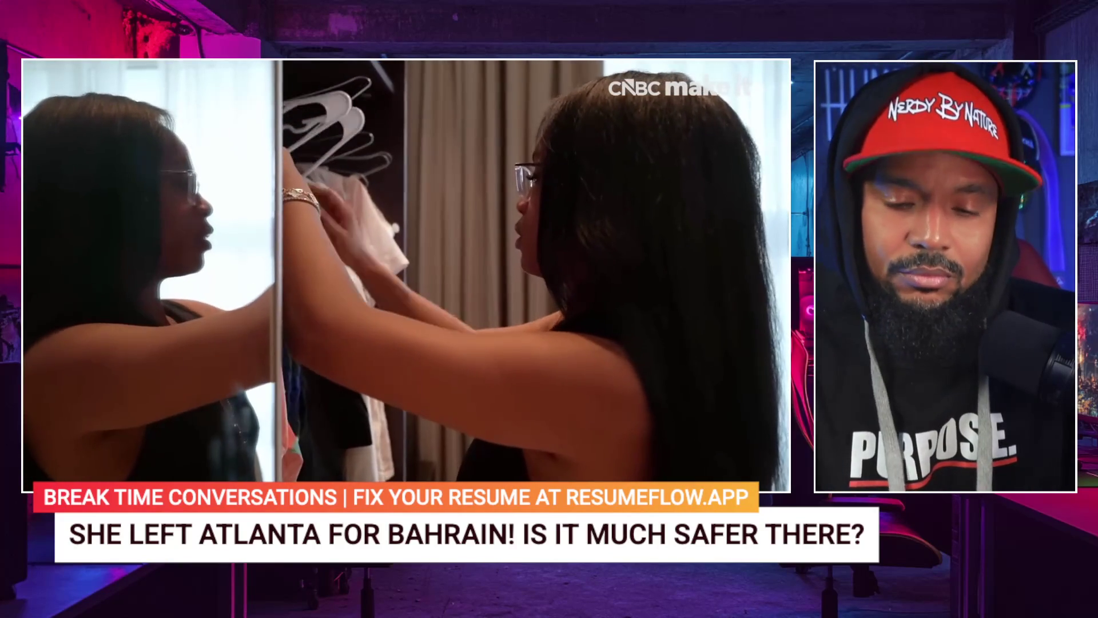
pyautogui.press('space')
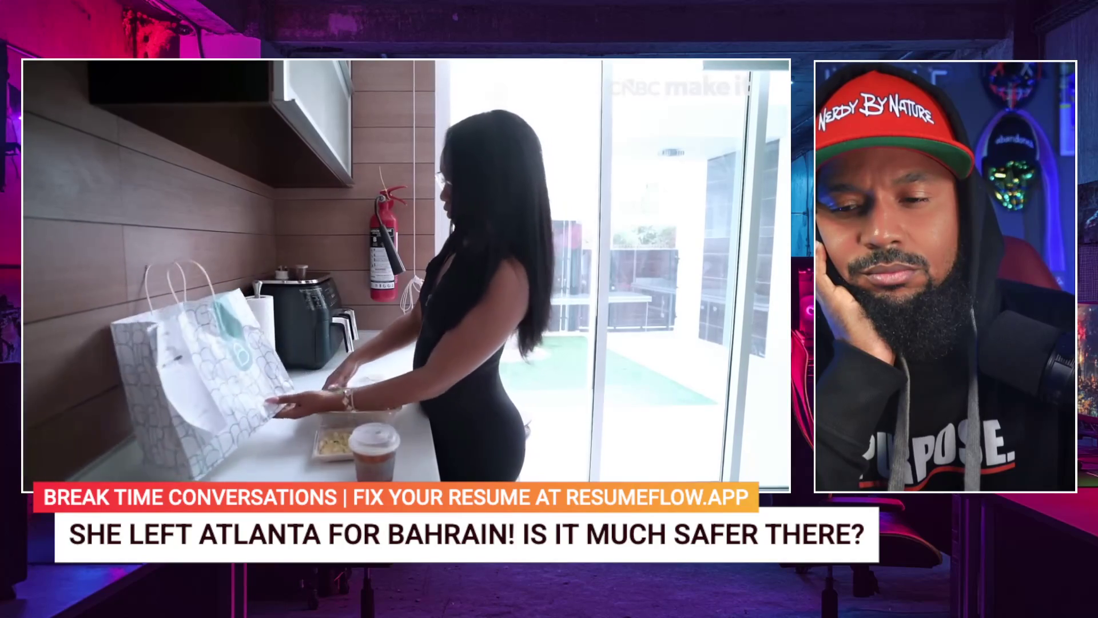
pyautogui.press('space')
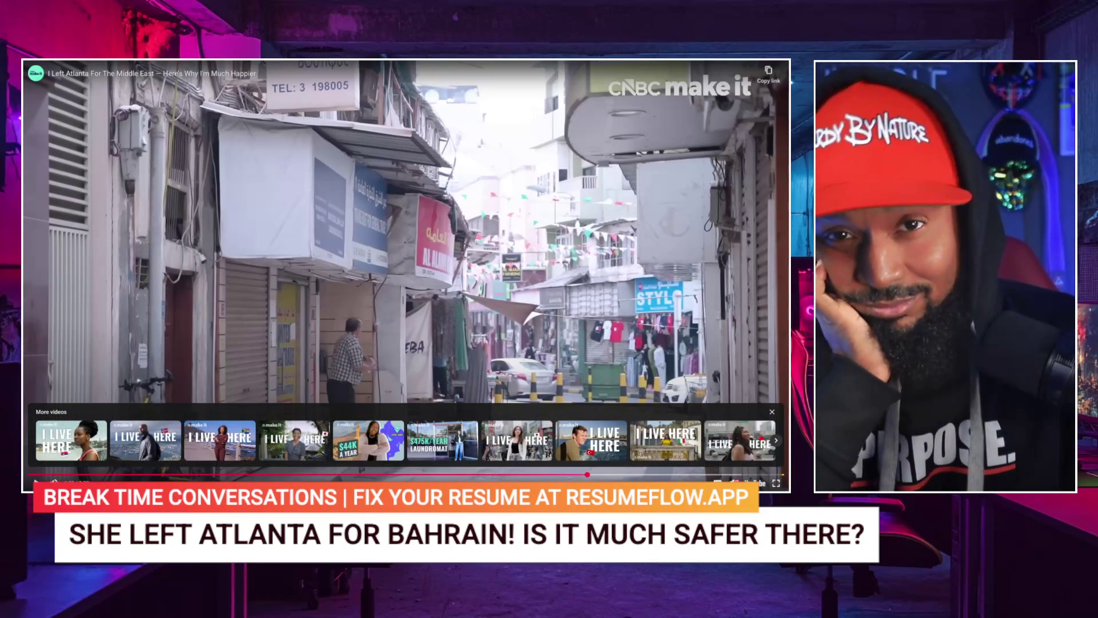
pyautogui.press('space')
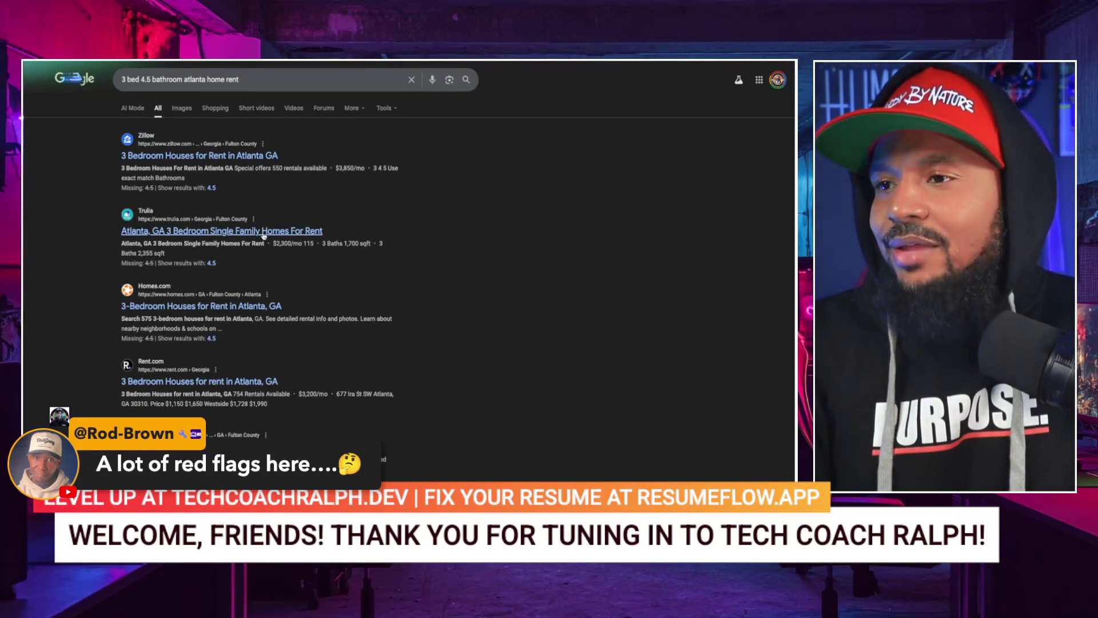
# - Open Trulia's 'Atlanta, GA 3 Bedroom Single Family Homes For Rent' result from Google Search
pyautogui.click(248, 235)
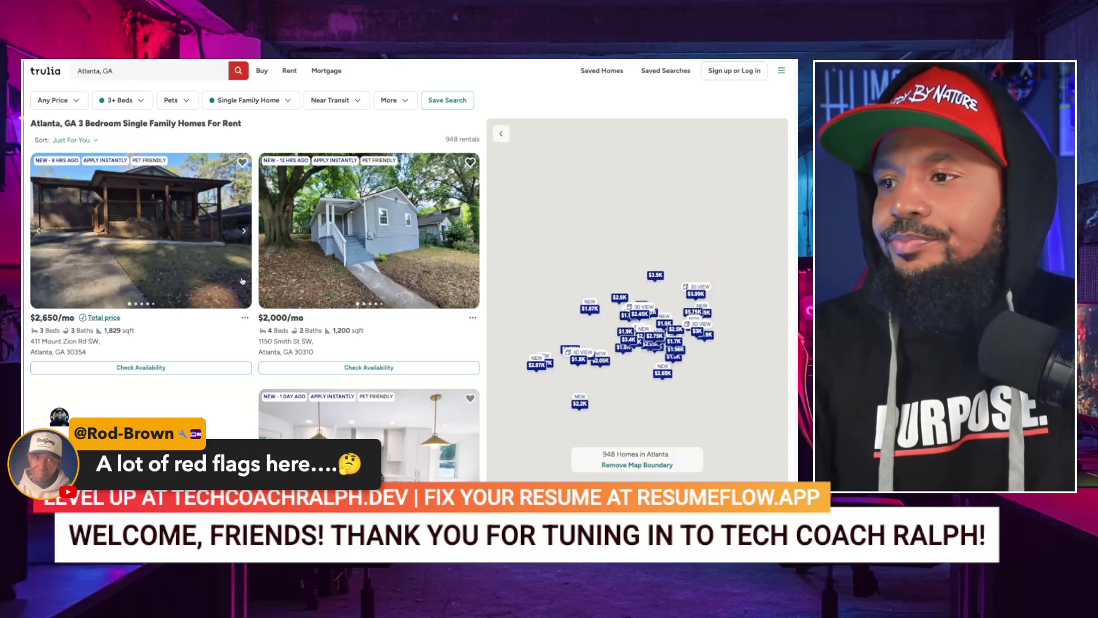
# - Open the $2,650/mo 3-bed listing's photo gallery and dismiss the Google sign-in prompt
pyautogui.click(153, 223)
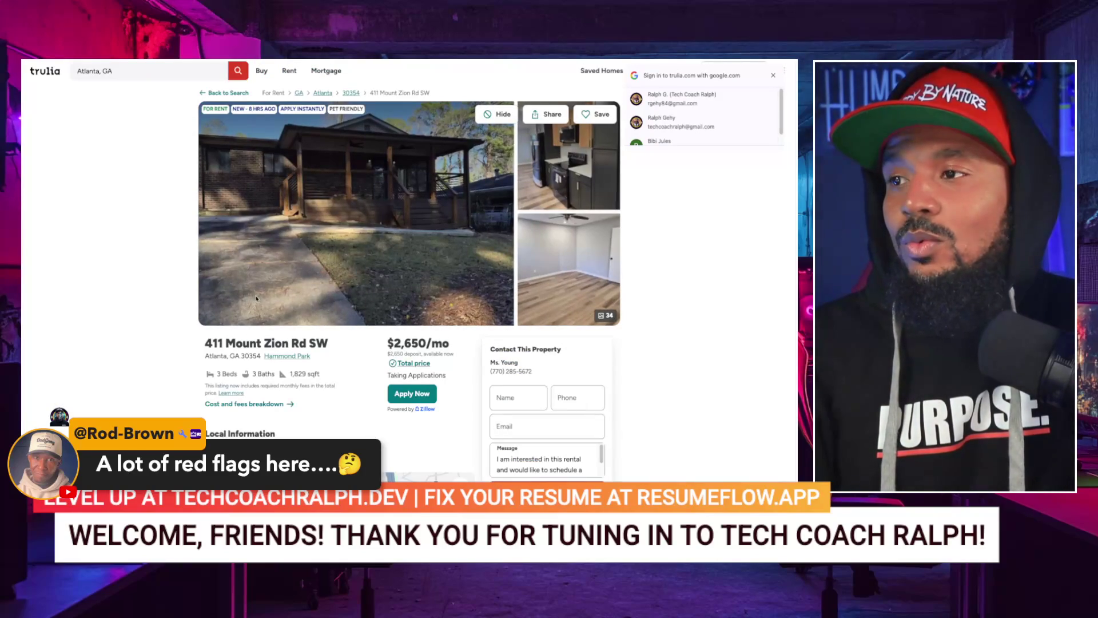
pyautogui.click(553, 186)
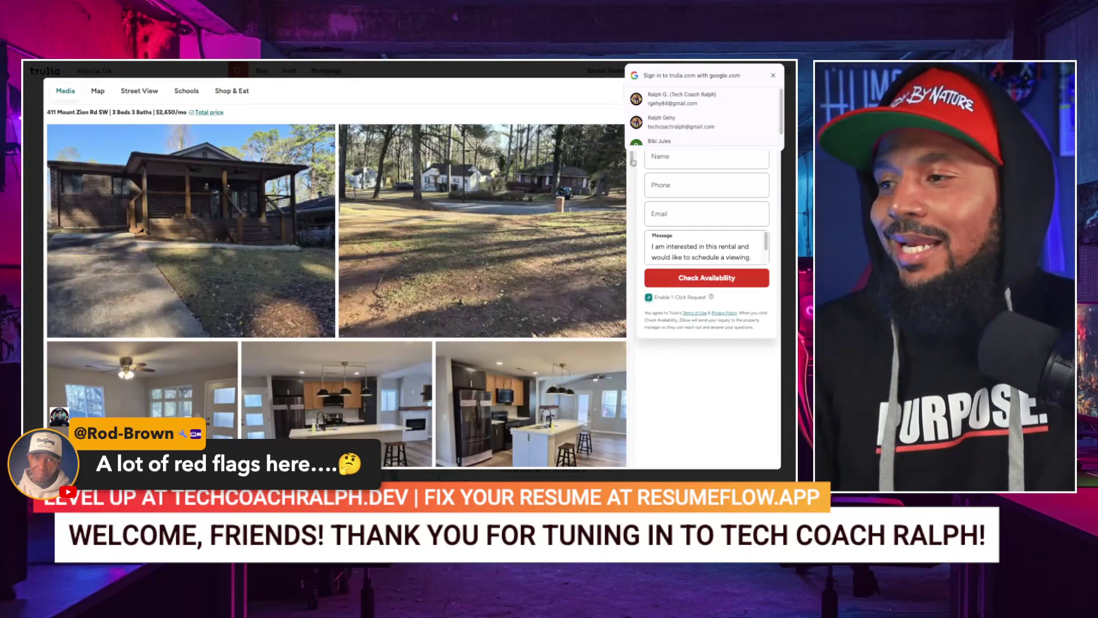
pyautogui.click(774, 77)
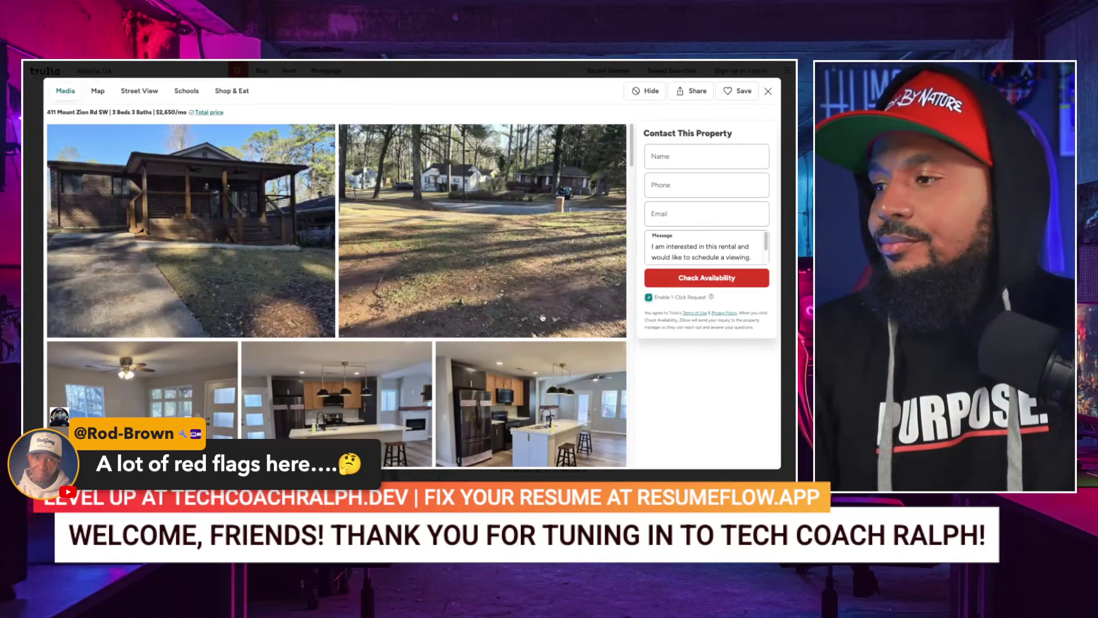
# - Browse the listing's photos, view the front exterior photo full size, then close it
pyautogui.scroll(-10, 543, 317)
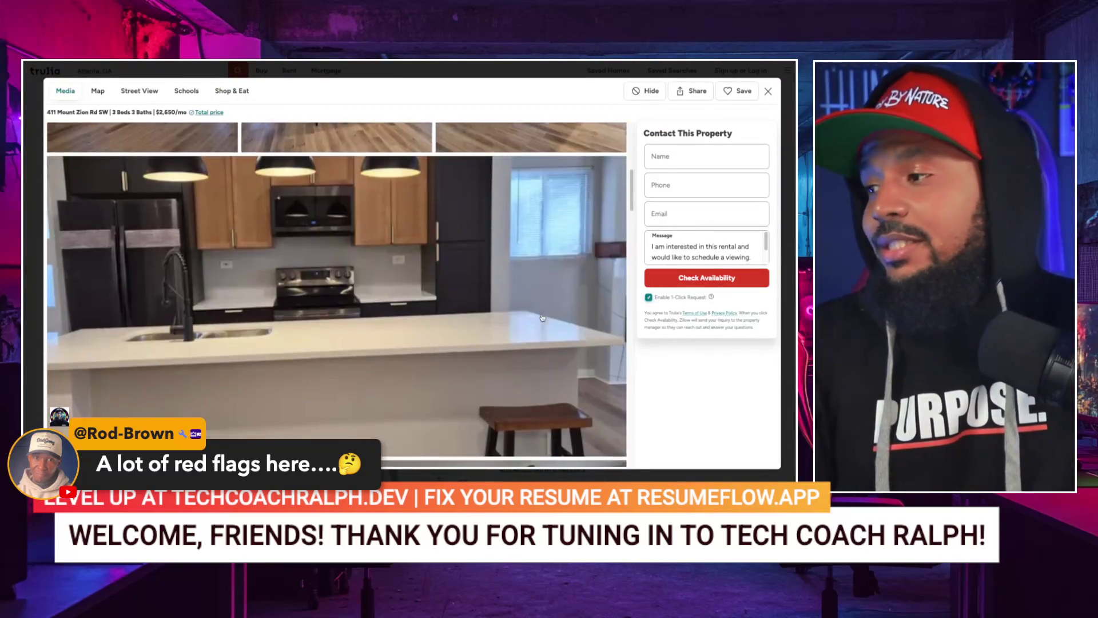
pyautogui.scroll(-10, 542, 317)
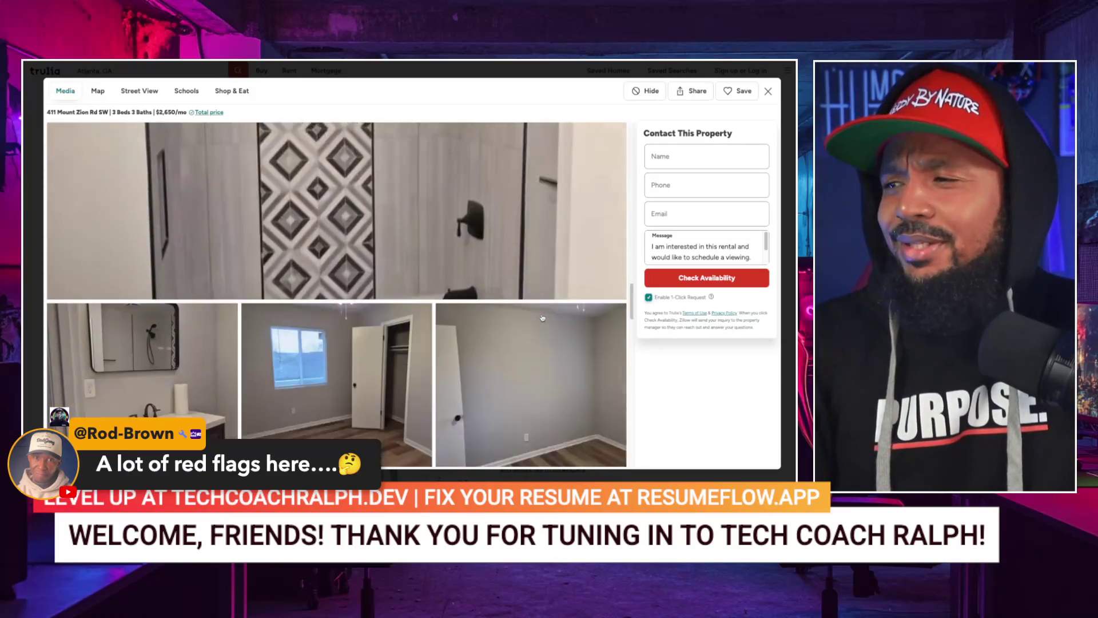
pyautogui.scroll(-2, 542, 317)
pyautogui.scroll(10, 542, 326)
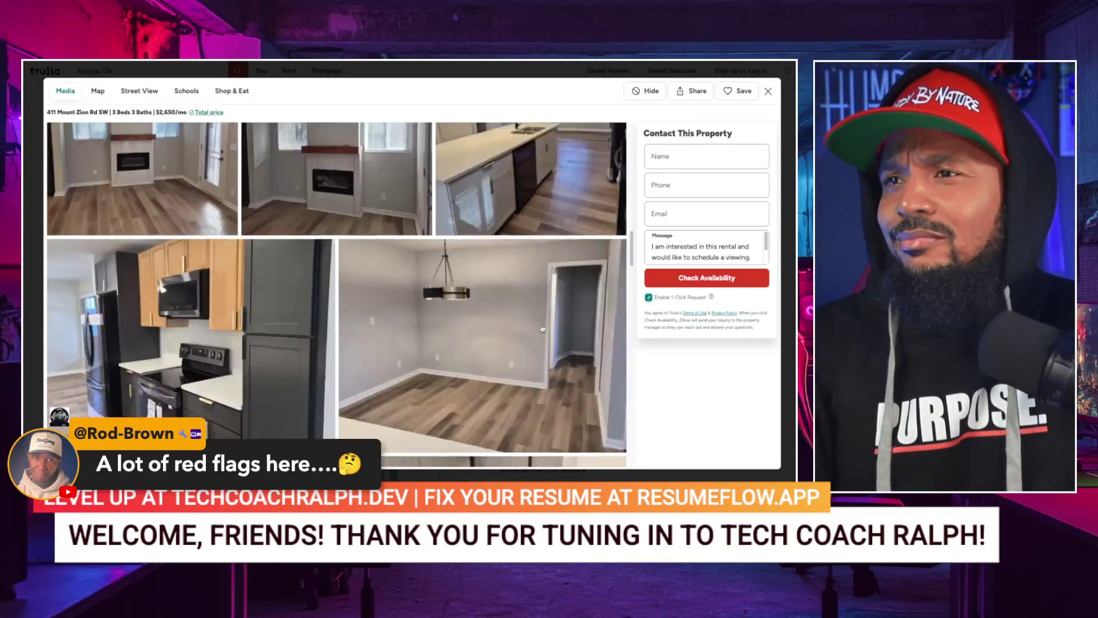
pyautogui.scroll(10, 542, 329)
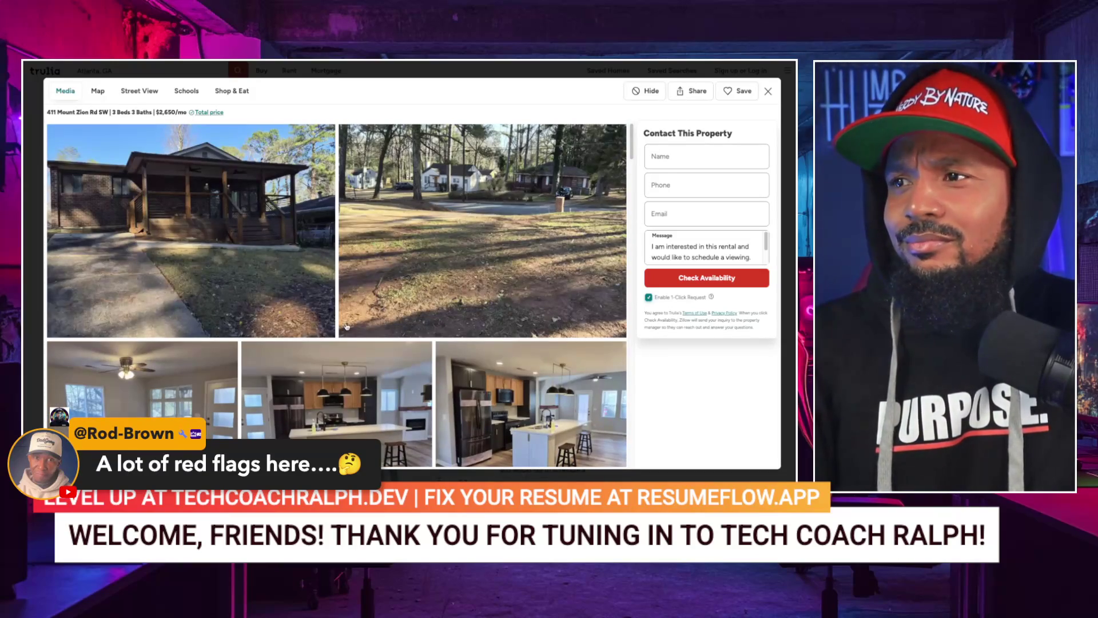
pyautogui.click(275, 277)
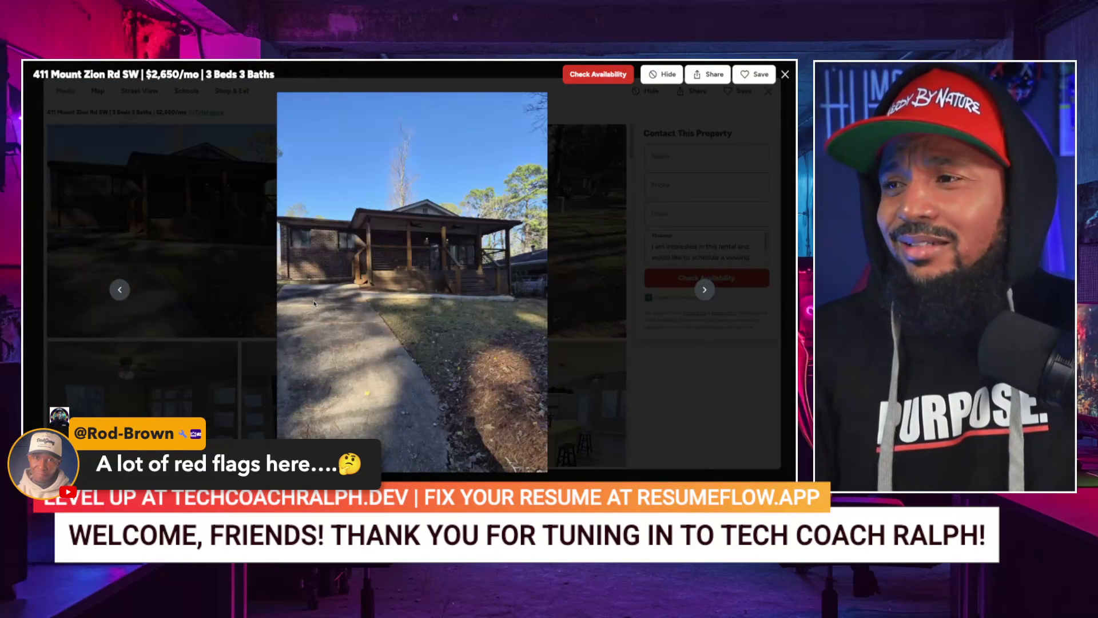
pyautogui.press('Escape')
pyautogui.press('Escape')
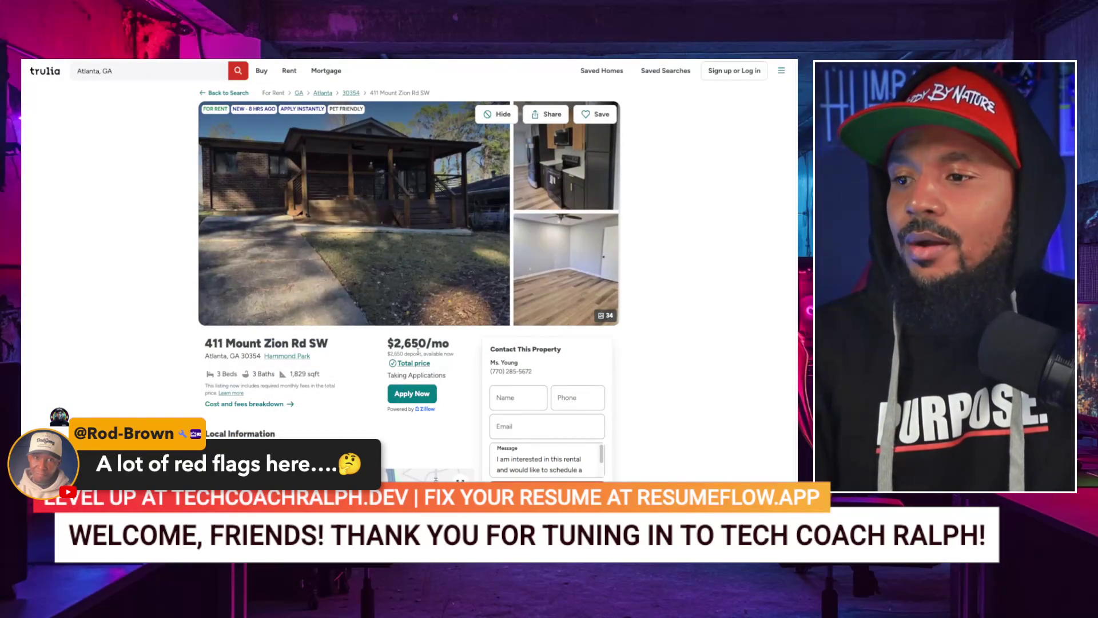
# - Scroll the $2,650/mo listing through Costs and Fees, Home Highlights and New Rentals Nearby
pyautogui.scroll(-2, 418, 352)
pyautogui.scroll(2, 419, 355)
pyautogui.scroll(-15, 418, 354)
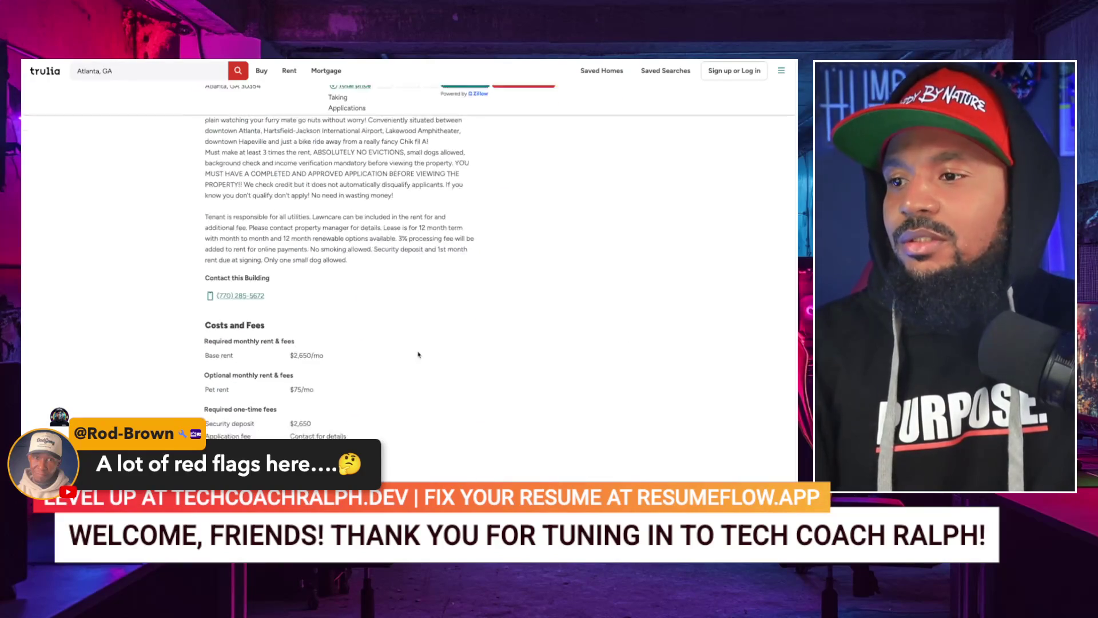
pyautogui.scroll(3, 418, 355)
pyautogui.scroll(-5, 418, 355)
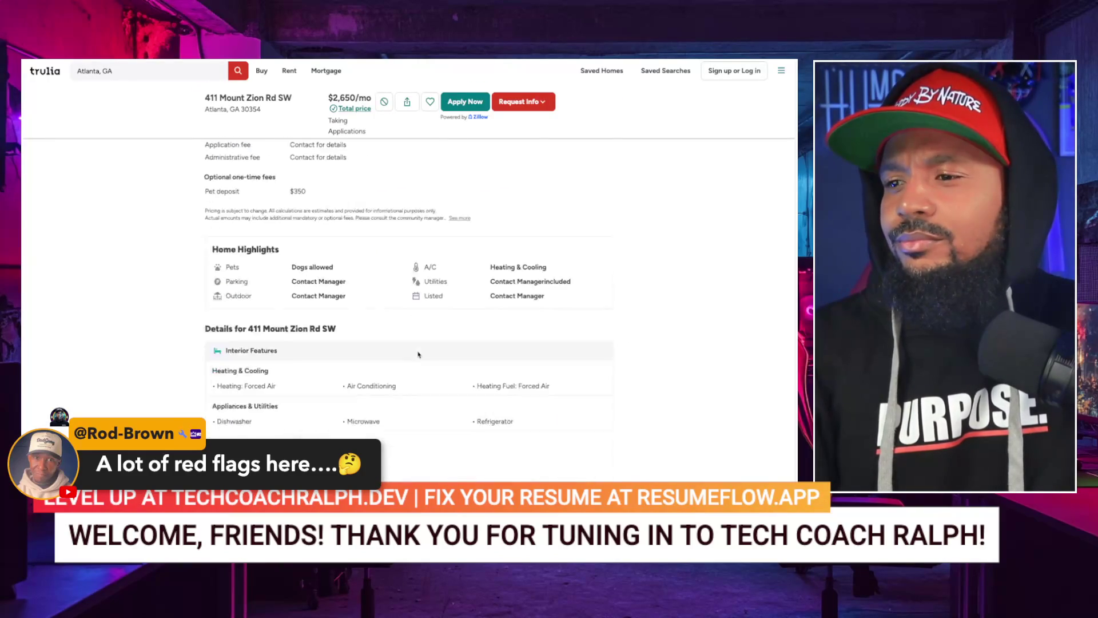
pyautogui.scroll(-5, 418, 355)
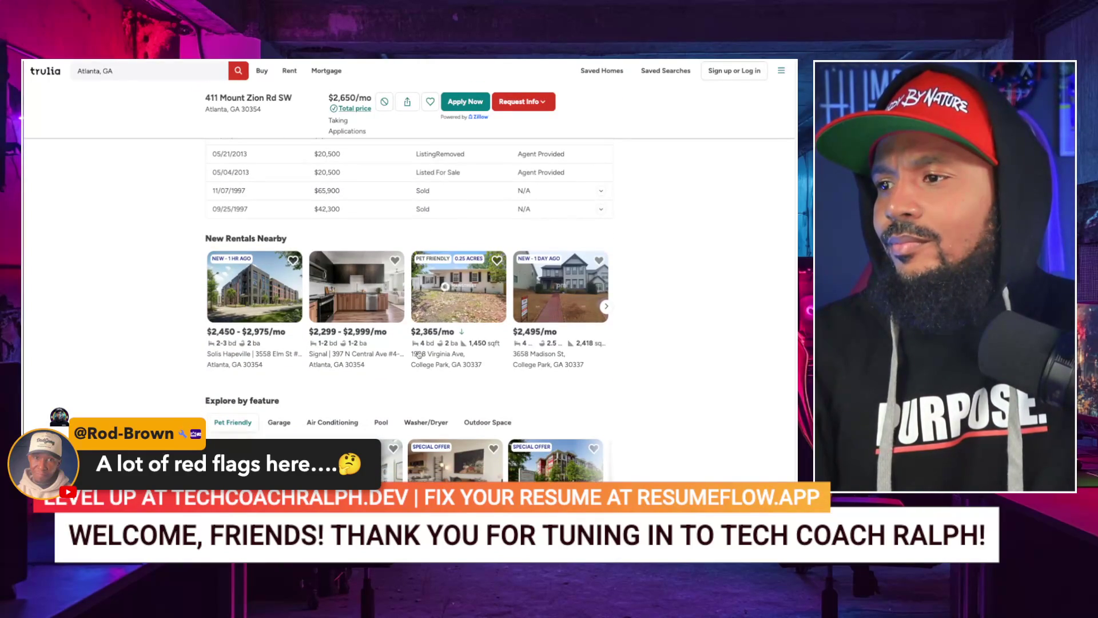
pyautogui.scroll(-3, 434, 312)
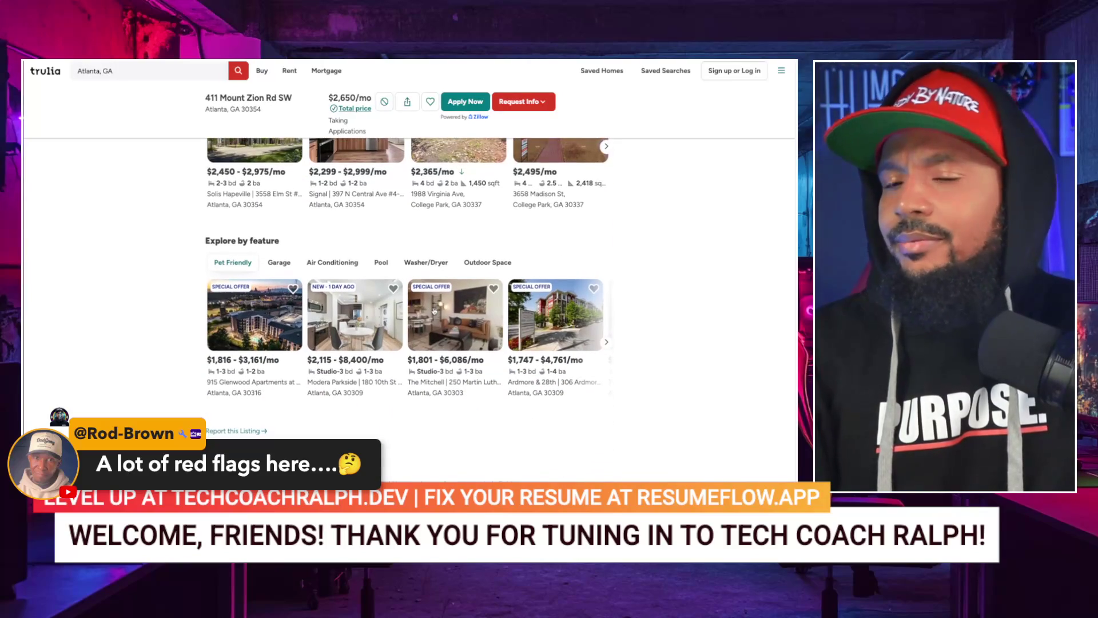